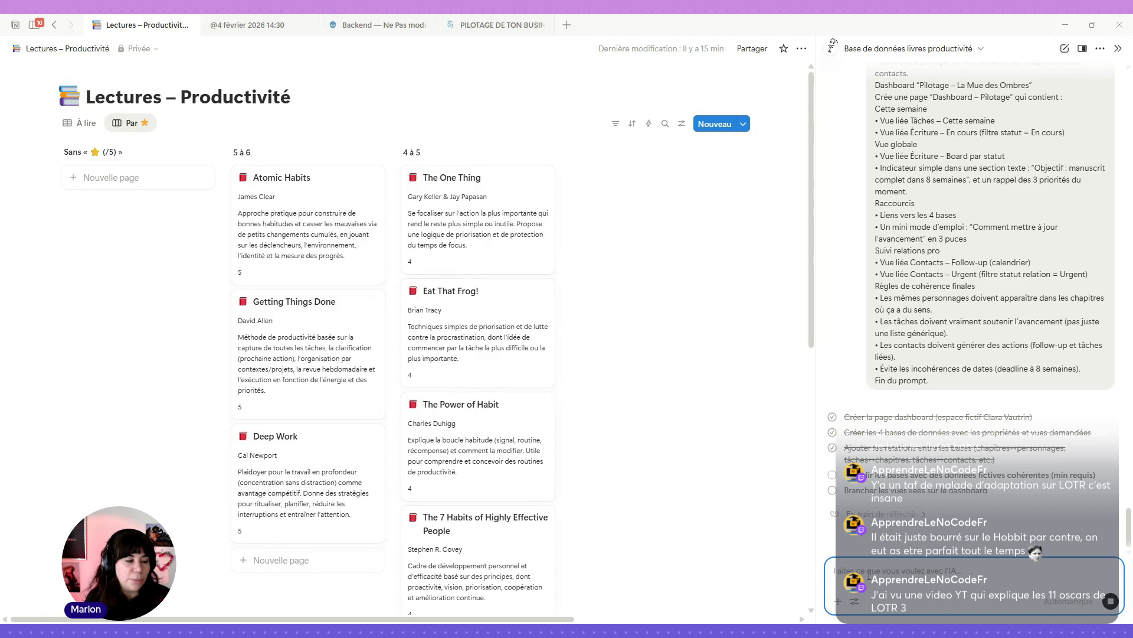
left_click(869, 575)
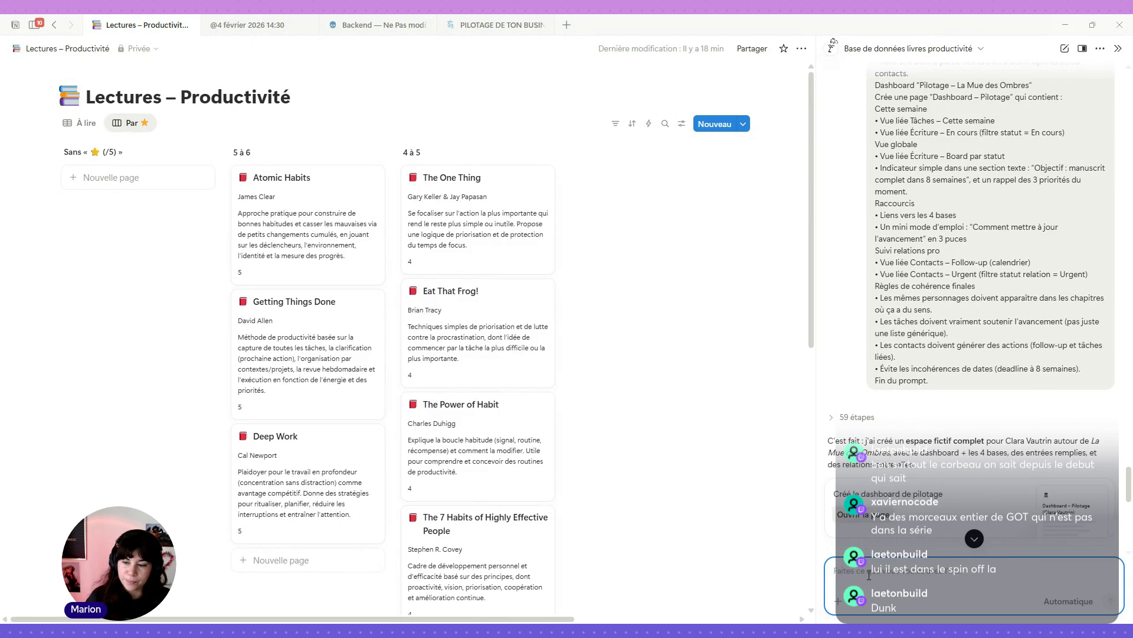
mouse_move(983, 390)
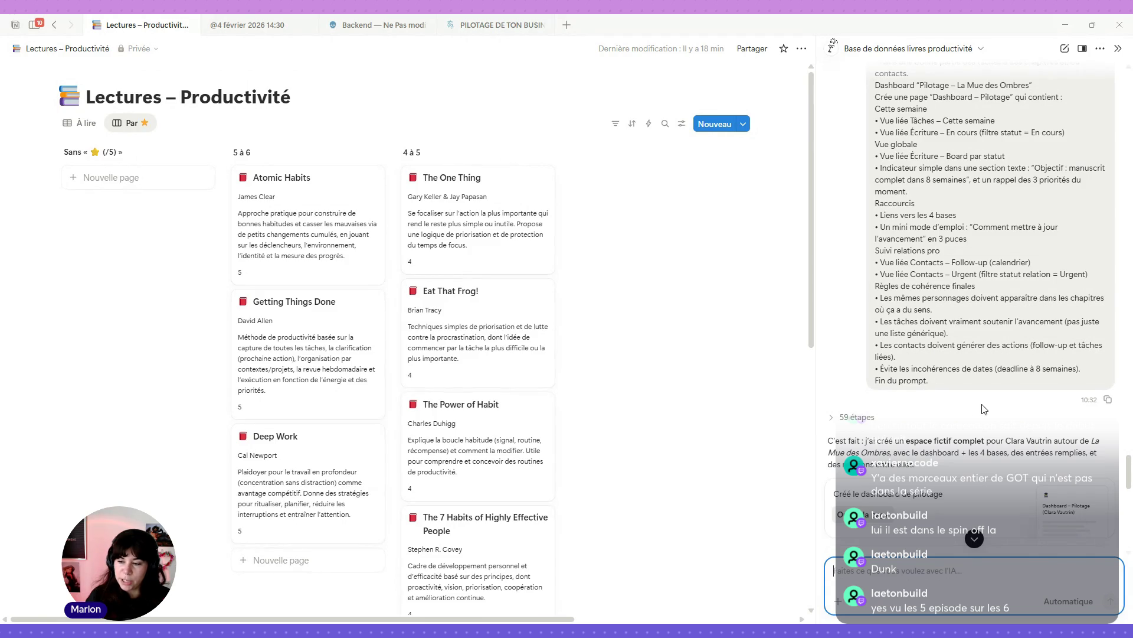
scroll(983, 408, "down", 1)
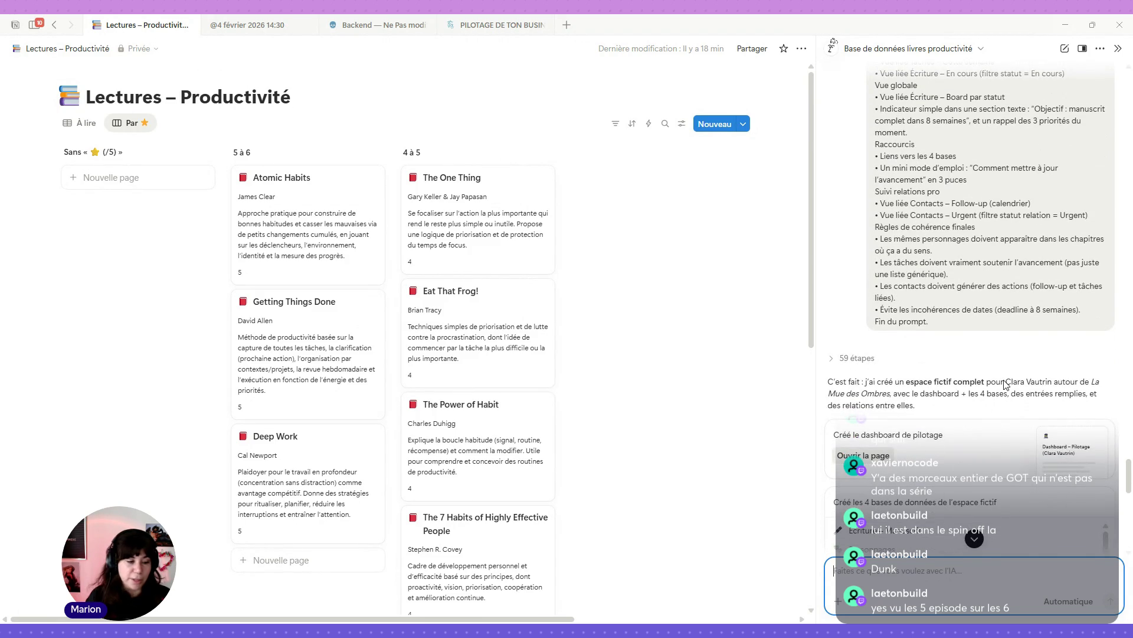
scroll(1006, 384, "down", 2)
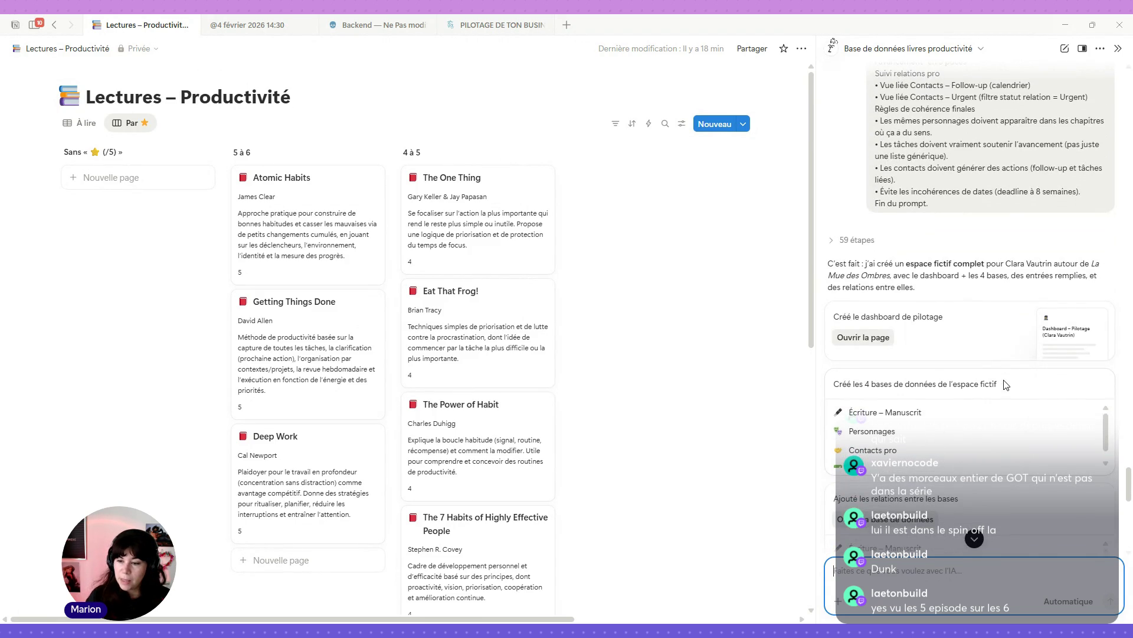
scroll(1007, 383, "down", 2)
scroll(1006, 383, "down", 2)
scroll(1005, 385, "down", 2)
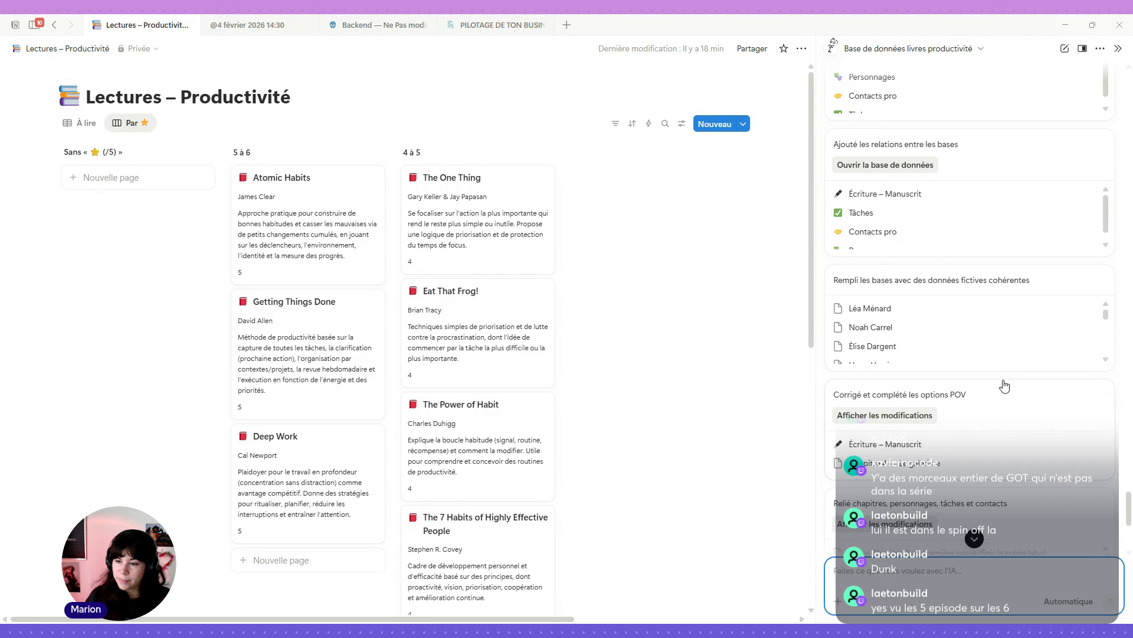
scroll(956, 345, "down", 2)
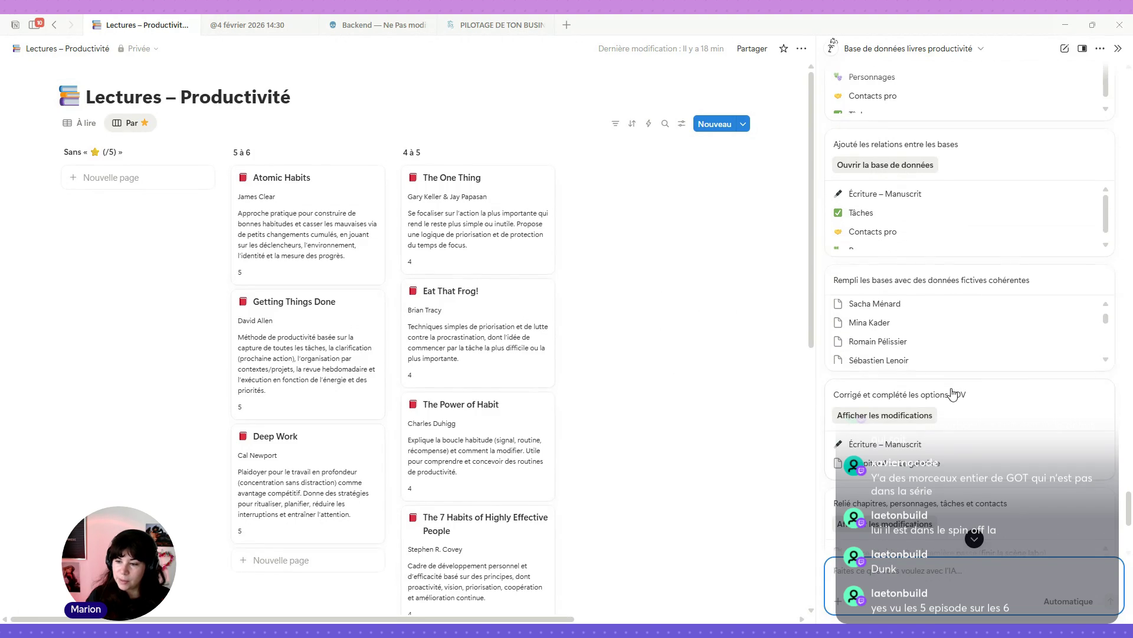
scroll(953, 393, "down", 2)
scroll(1089, 372, "down", 1)
scroll(1068, 362, "down", 1)
scroll(1070, 365, "down", 1)
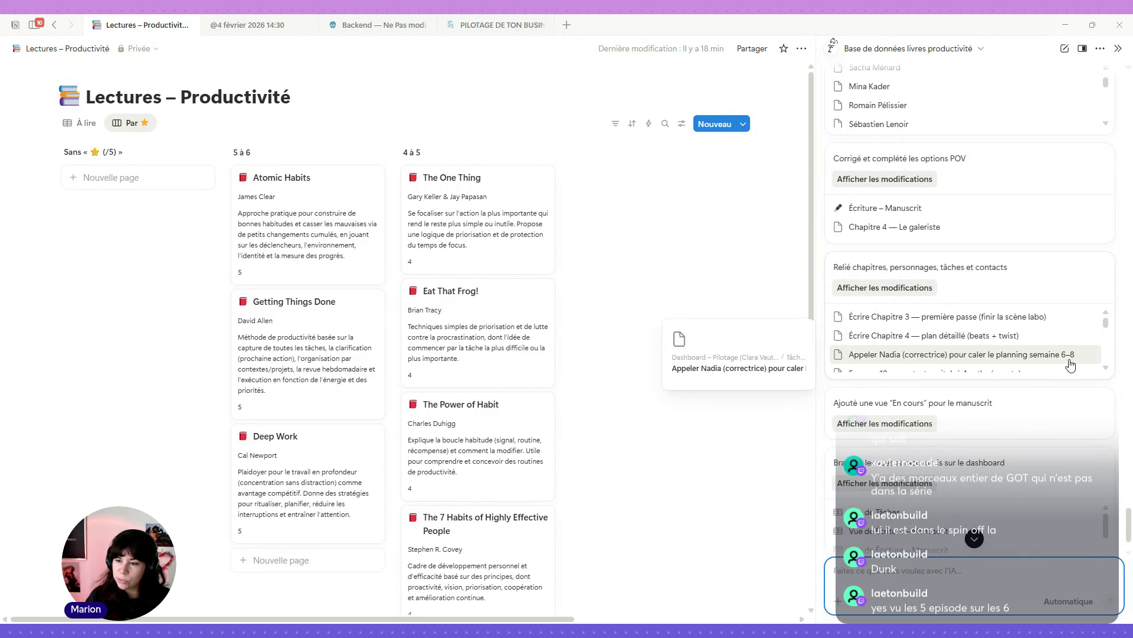
scroll(1062, 384, "down", 2)
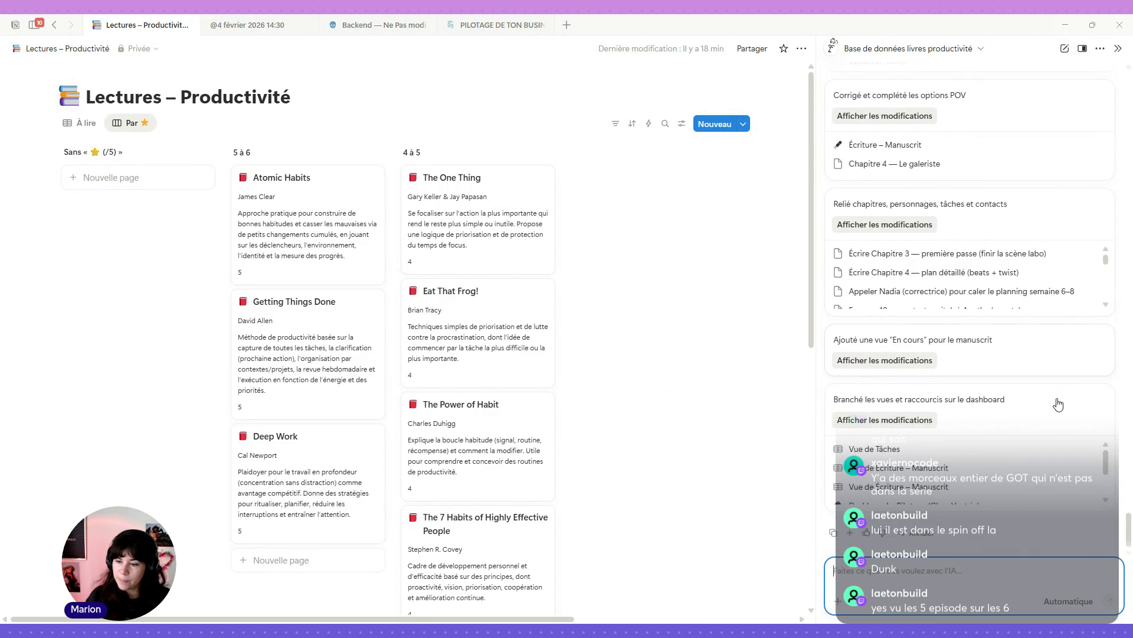
scroll(1058, 403, "up", 2)
scroll(1059, 400, "up", 3)
scroll(1058, 400, "up", 2)
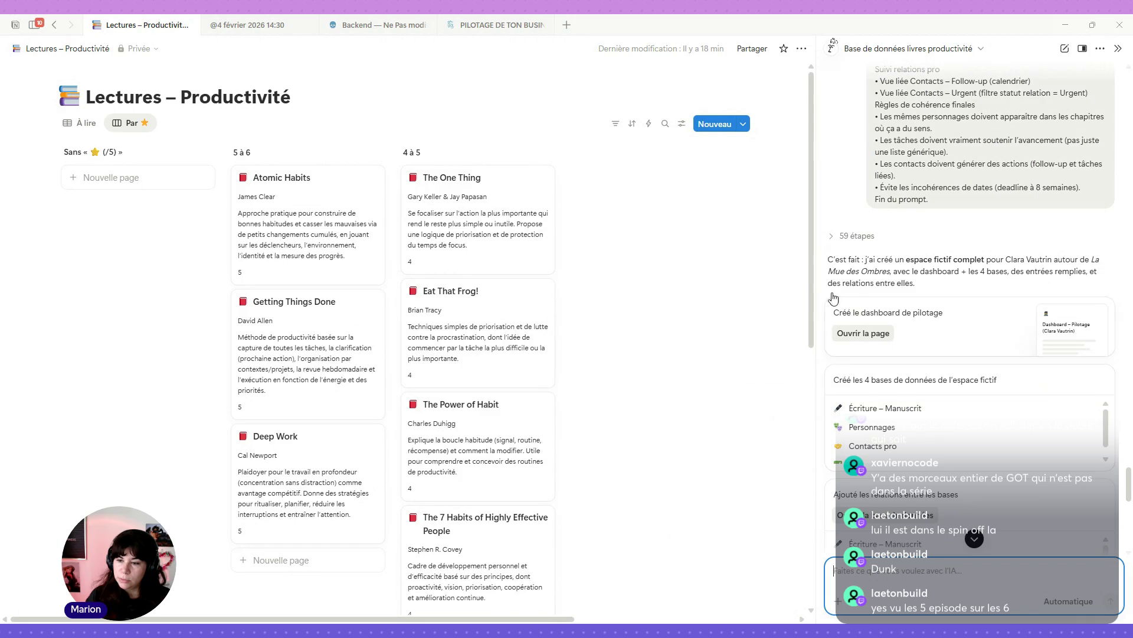
left_click(872, 335)
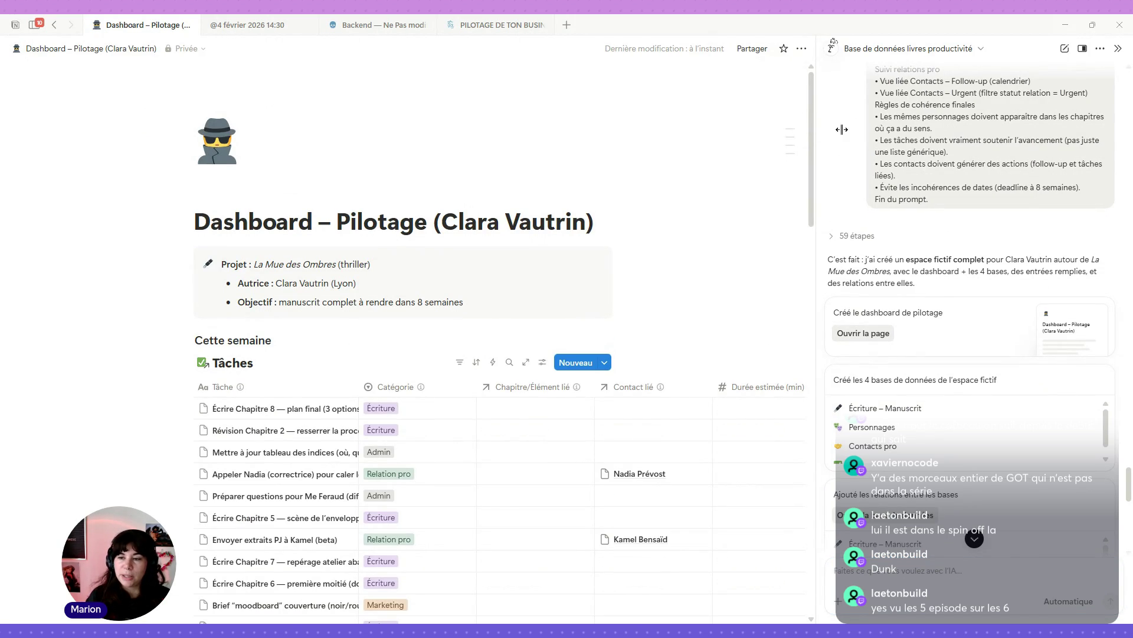
Step: Narrow the assistant panel to give the Dashboard – Pilotage page more room
left_click_drag(841, 129, 926, 131)
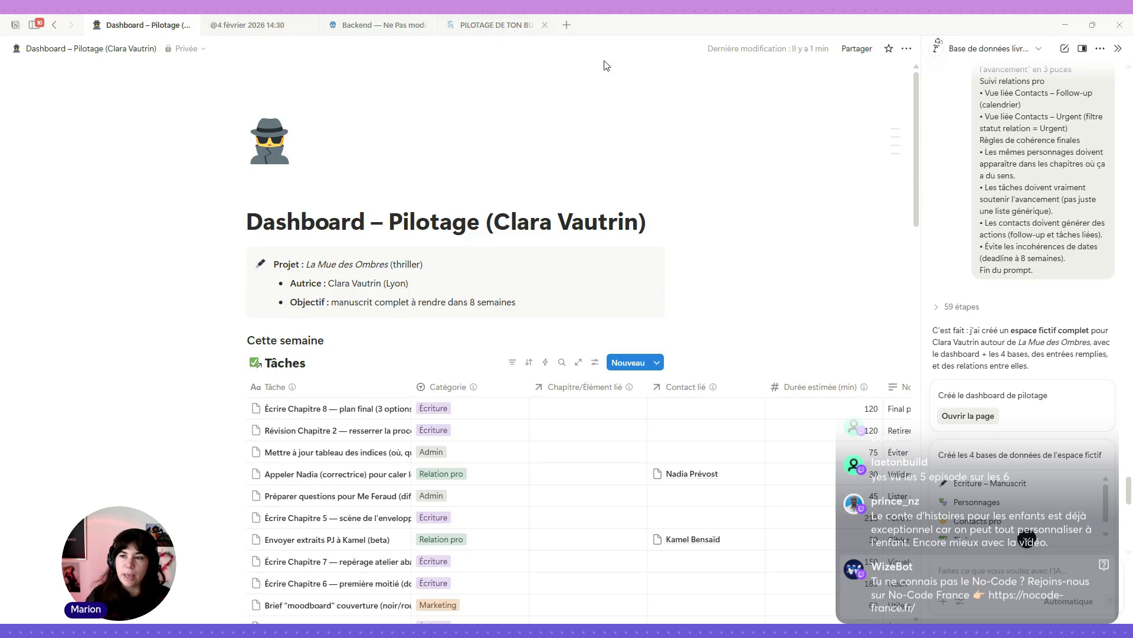
left_click(909, 50)
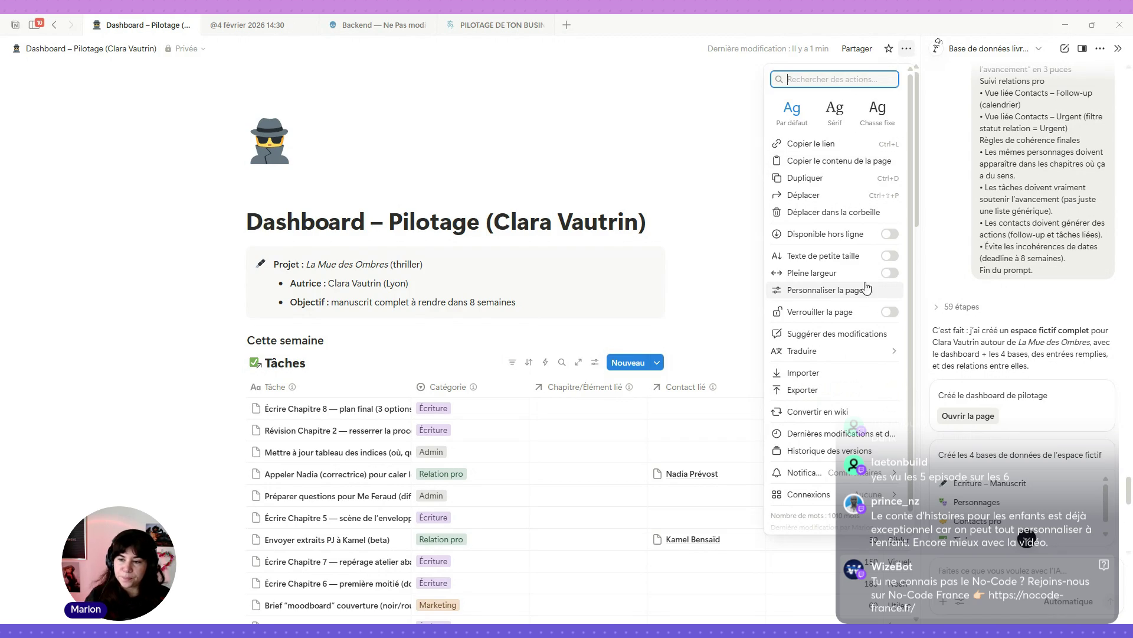
Step: Enable 'Pleine largeur' so the dashboard spans the full page width
left_click(888, 273)
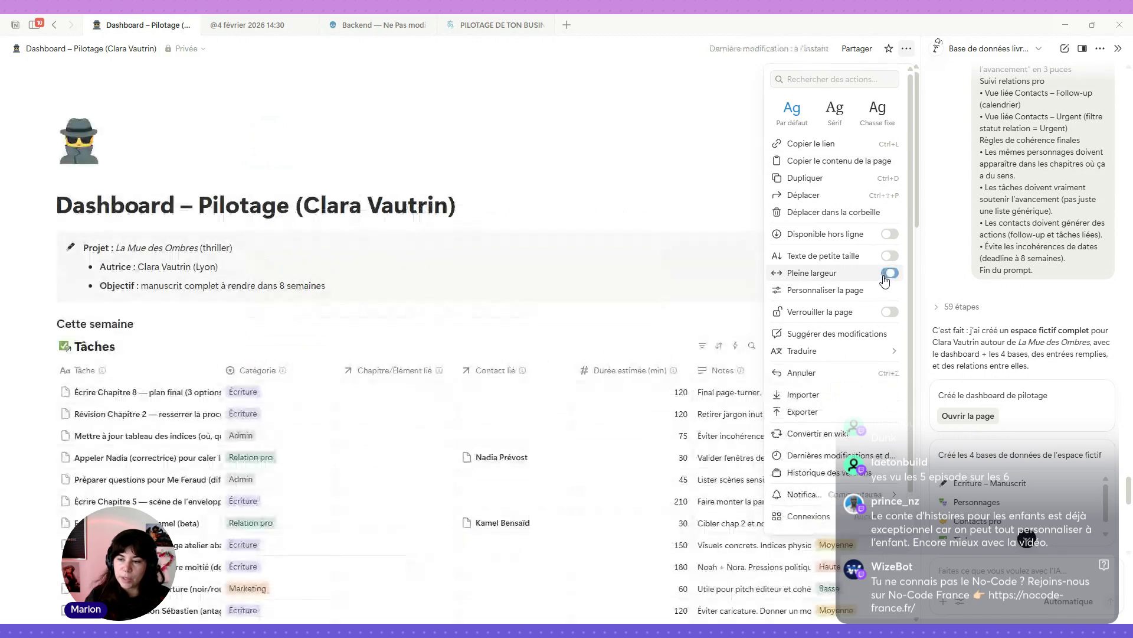
left_click(671, 138)
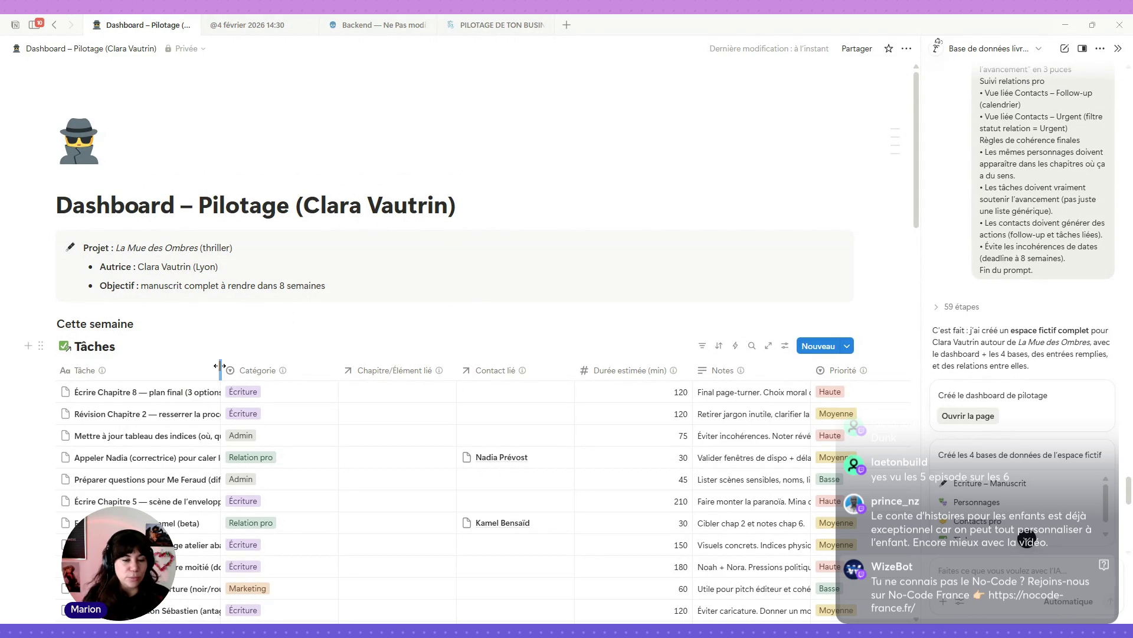
Step: Widen the Tâche column, wrap its content with 'Renvoyer le contenu à la ligne', and narrow Durée estimée
left_click_drag(219, 366, 246, 365)
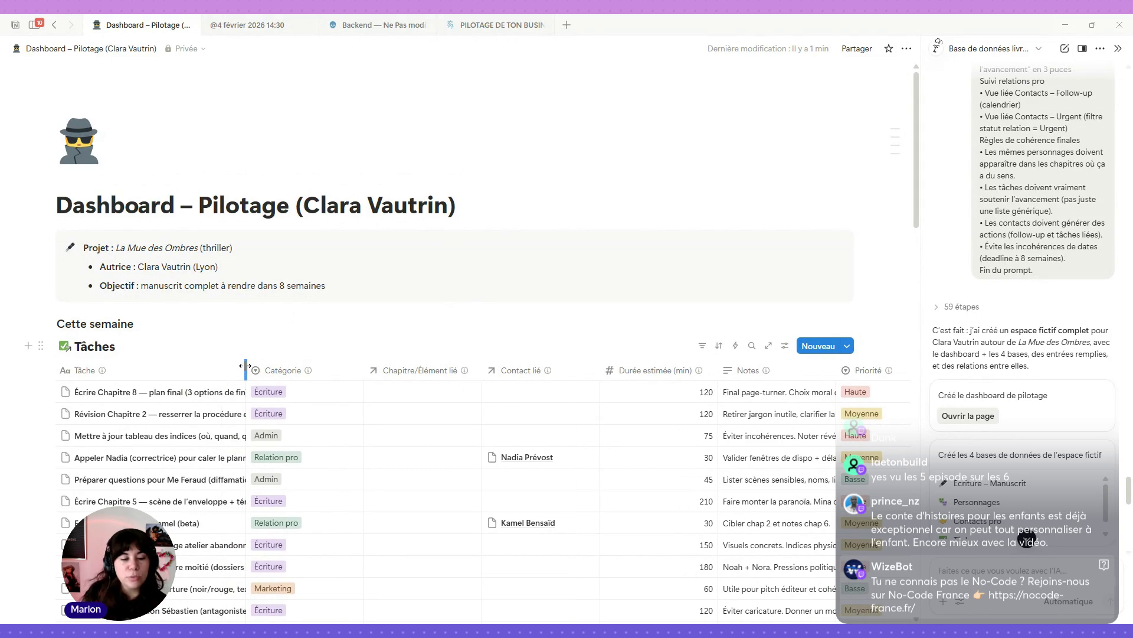
scroll(64, 345, "down", 3)
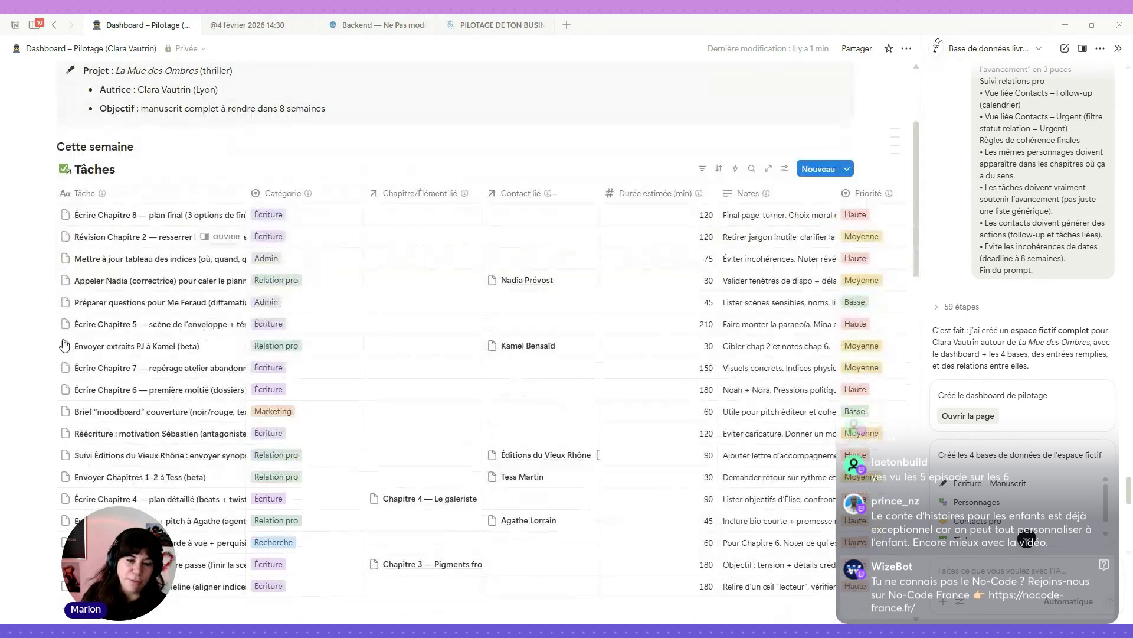
left_click(224, 200)
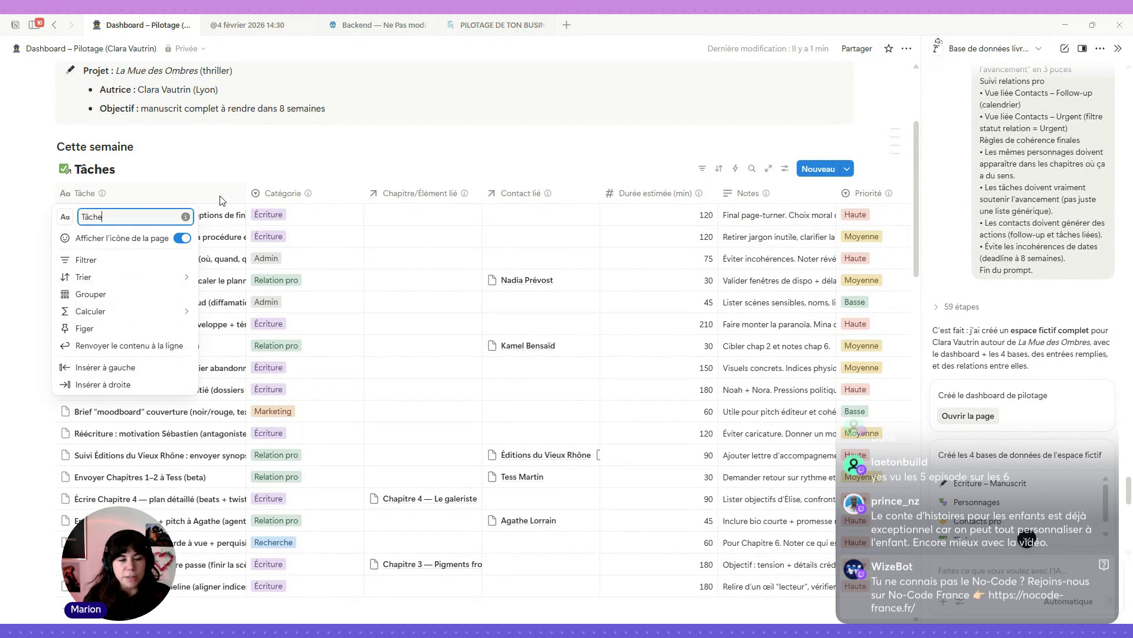
left_click(117, 345)
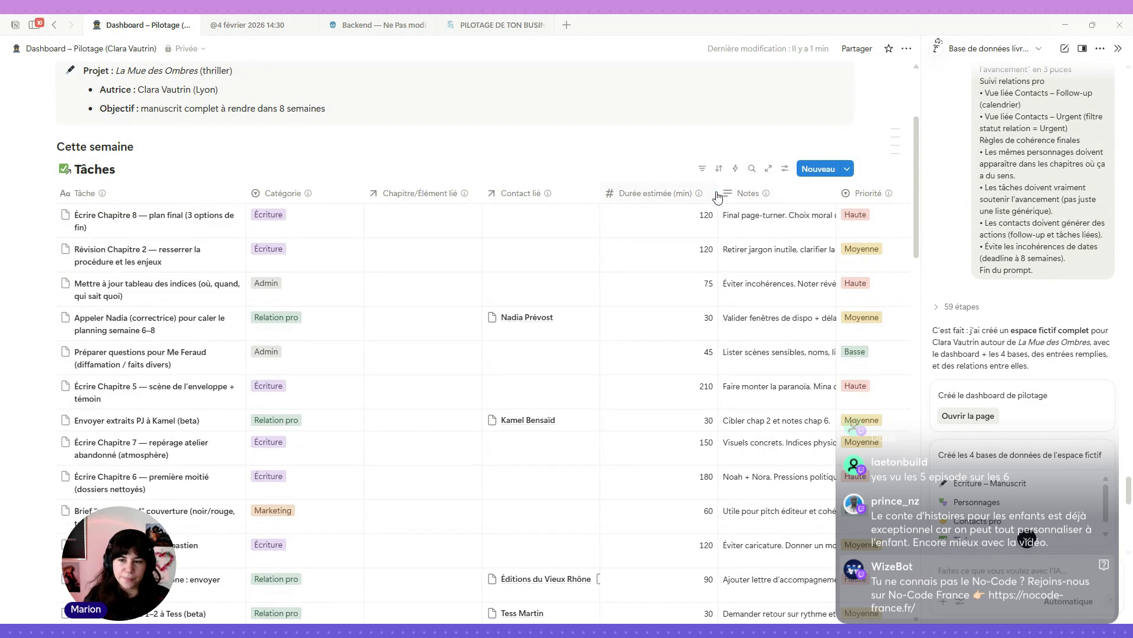
left_click_drag(719, 194, 706, 192)
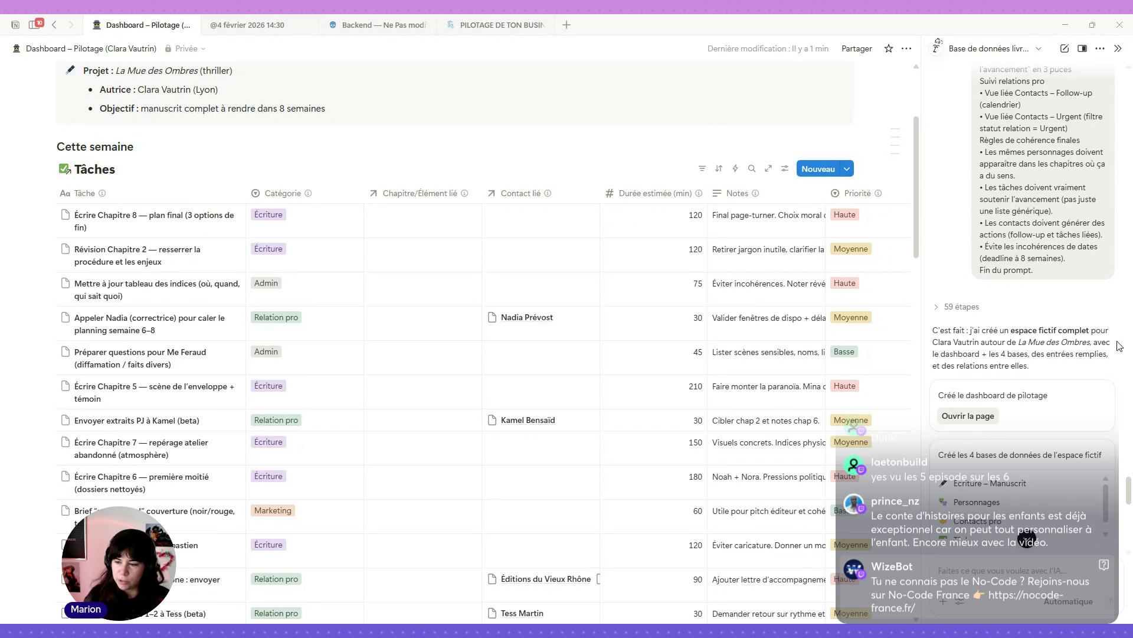
scroll(1054, 105, "down", 3)
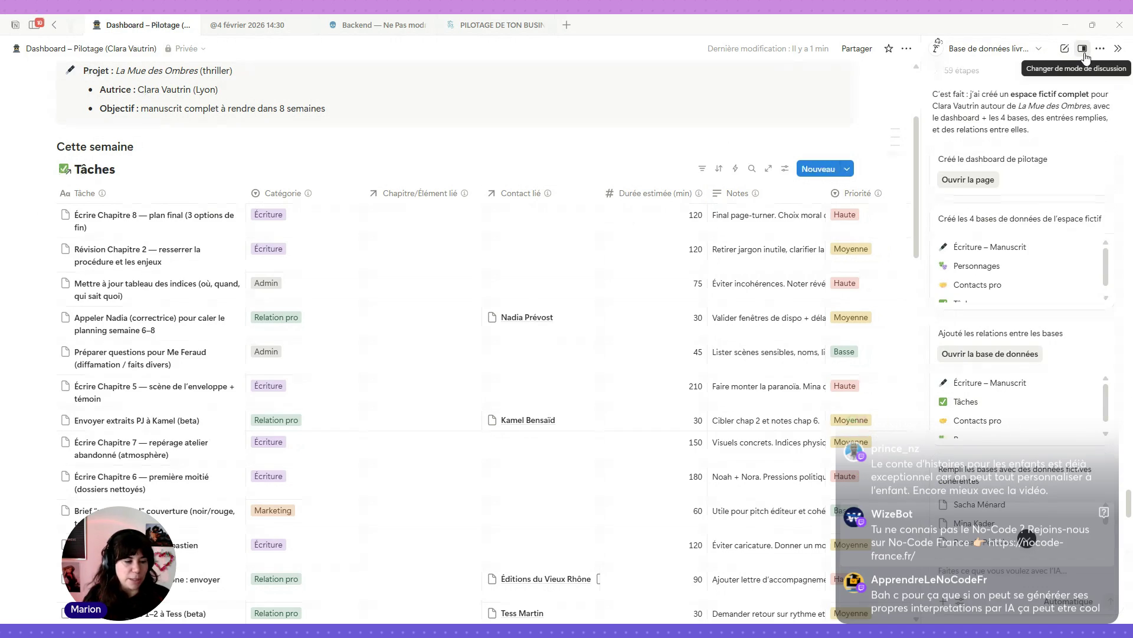
Step: Close the AI assistant sidebar and narrow the Priorité and Statut columns so Échéance fits
left_click(1083, 49)
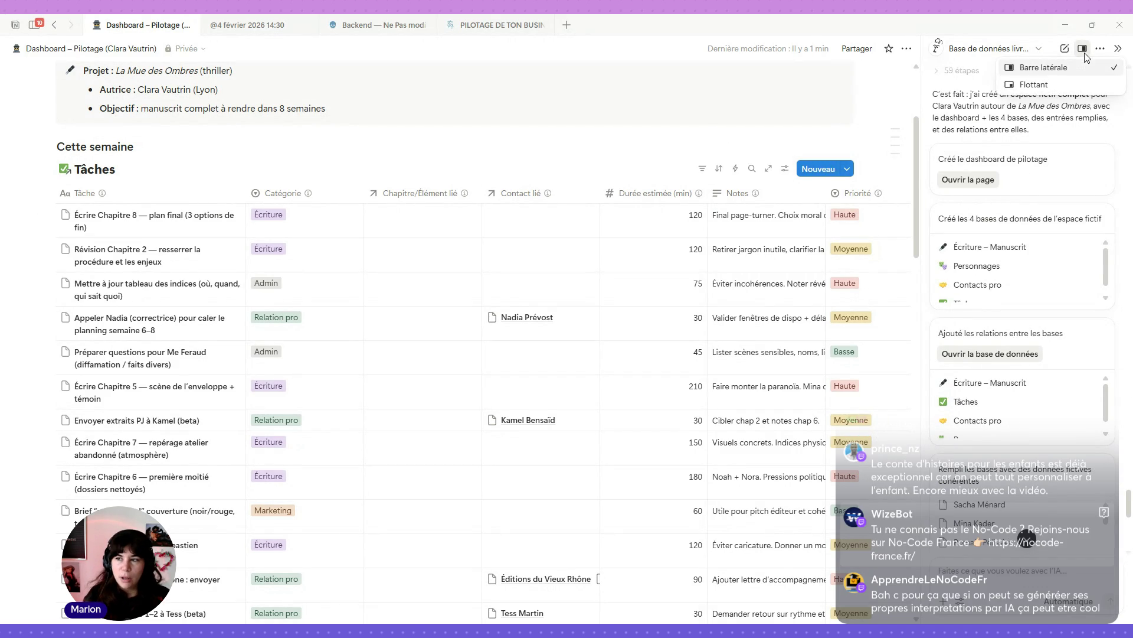
left_click(1084, 50)
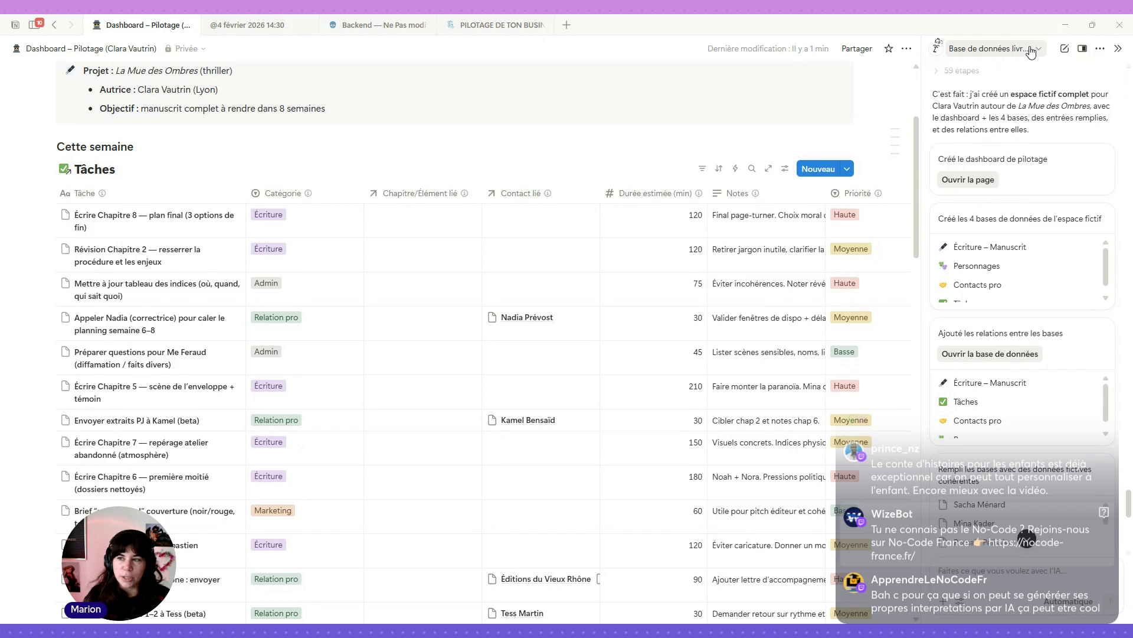
left_click(1118, 49)
scroll(943, 147, "down", 1)
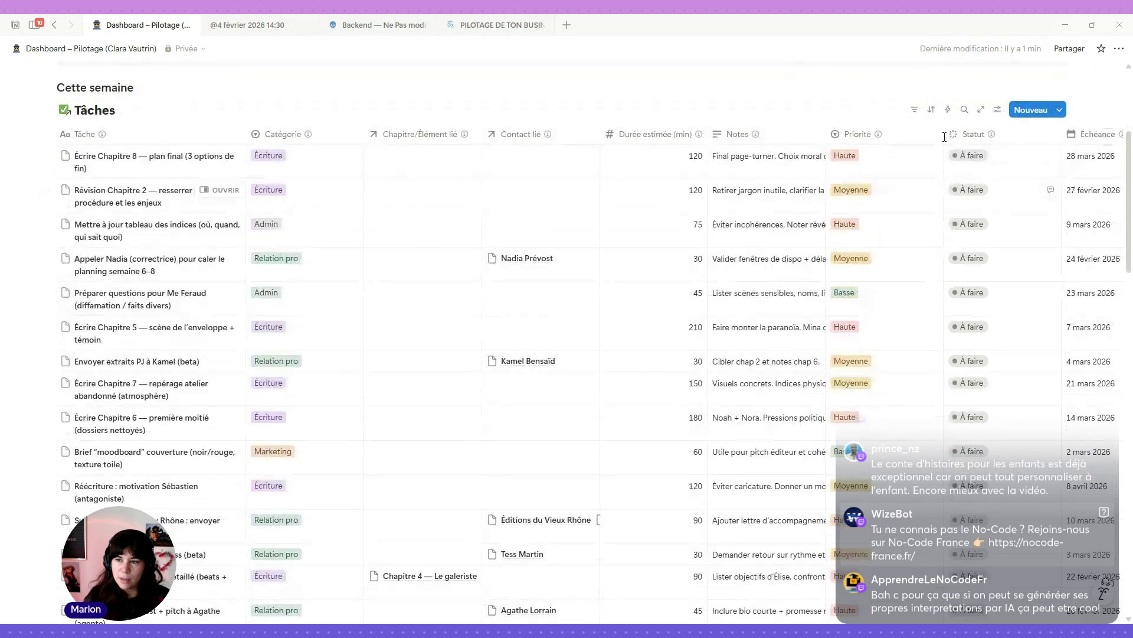
left_click_drag(943, 134, 896, 134)
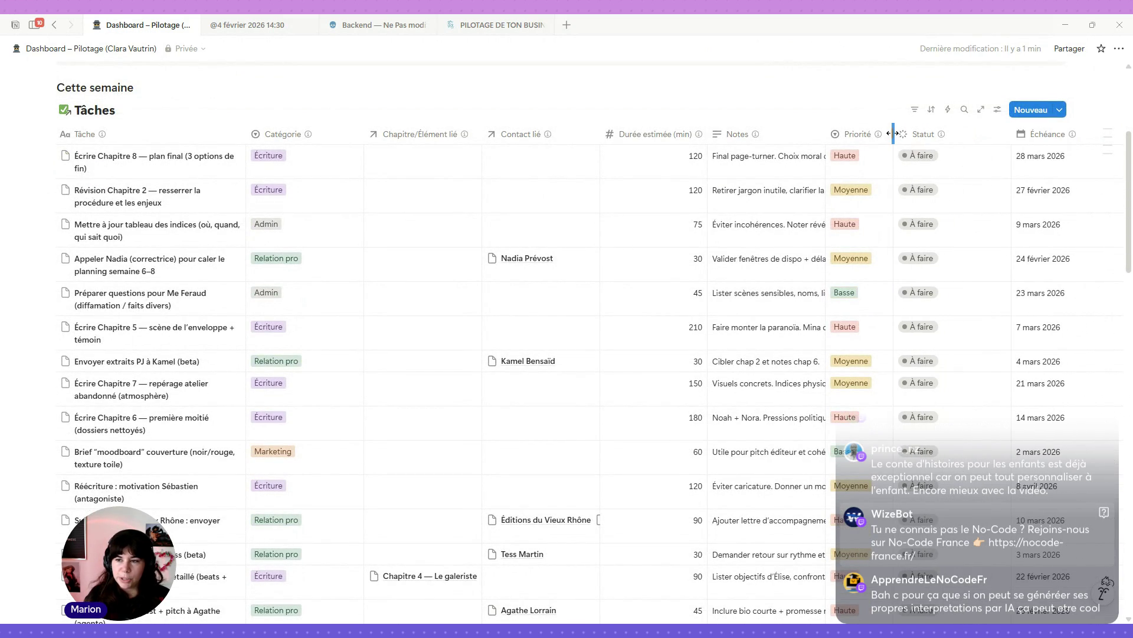
left_click_drag(1016, 134, 957, 140)
left_click_drag(1079, 134, 1040, 134)
mouse_move(629, 195)
scroll(342, 358, "down", 1)
scroll(343, 358, "down", 1)
scroll(342, 357, "down", 3)
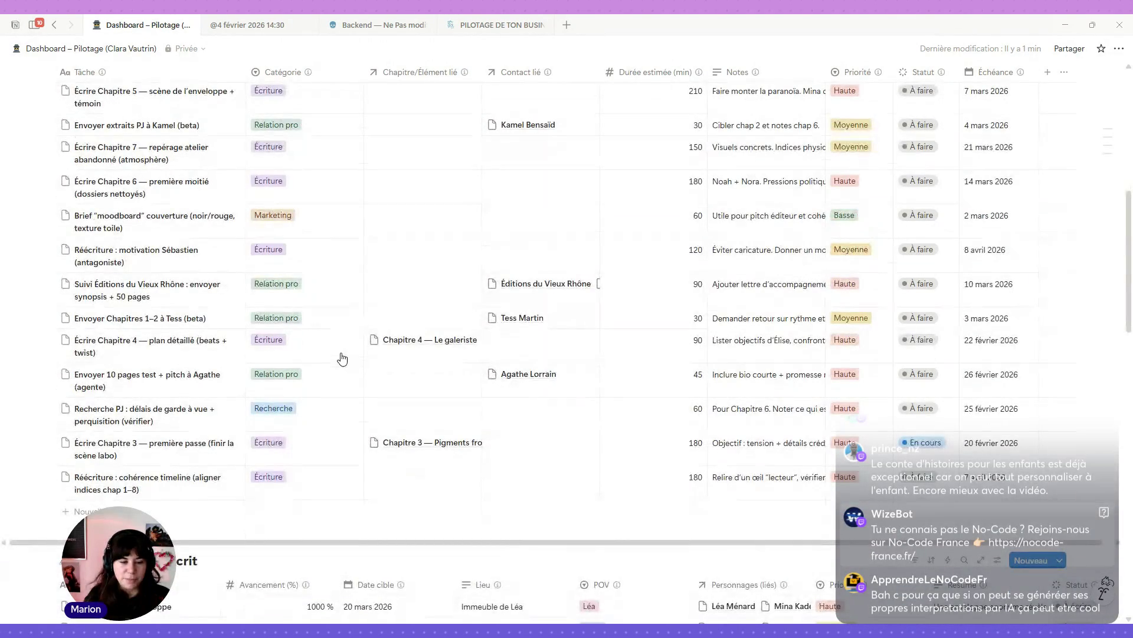
scroll(324, 389, "up", 1)
scroll(323, 389, "up", 2)
scroll(324, 389, "up", 1)
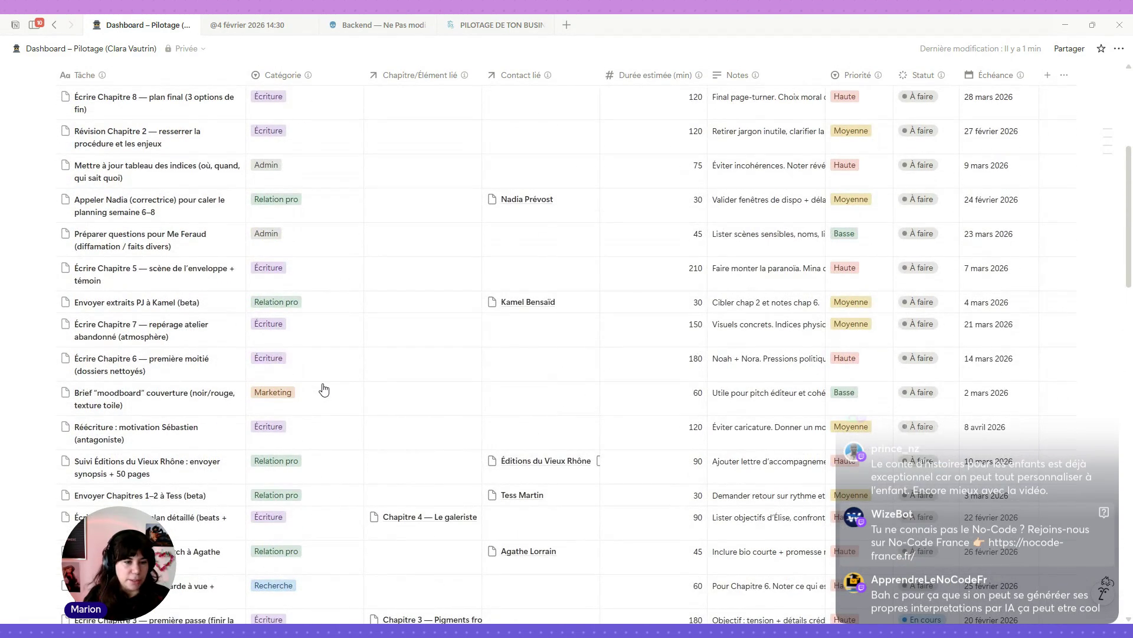
scroll(207, 202, "up", 3)
scroll(210, 249, "up", 2)
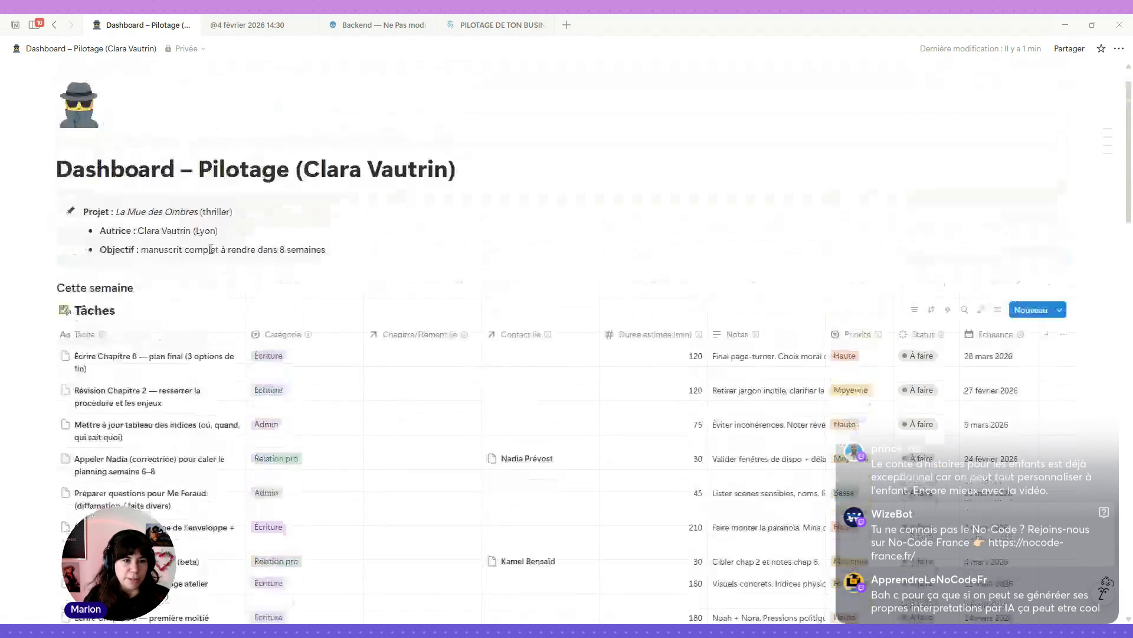
scroll(211, 249, "up", 1)
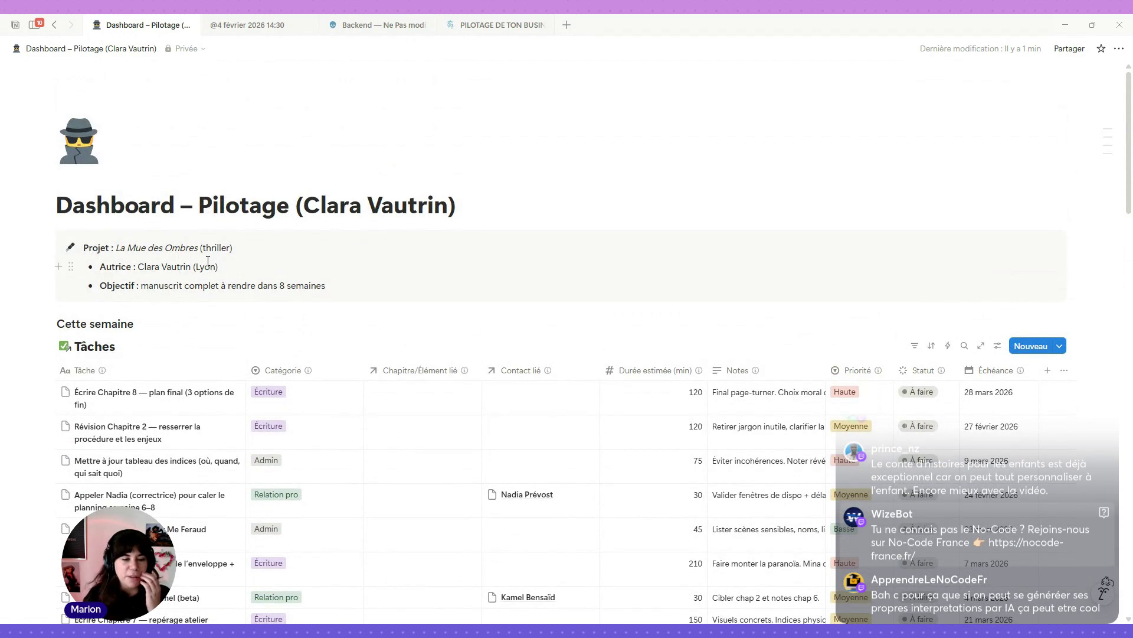
mouse_move(84, 325)
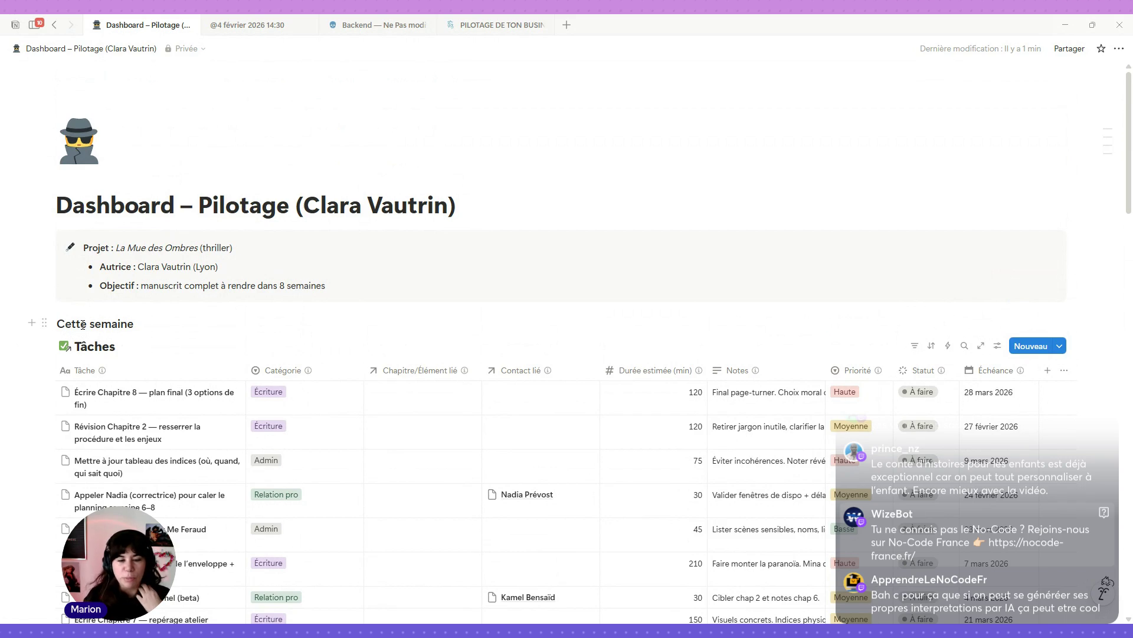
scroll(301, 360, "down", 1)
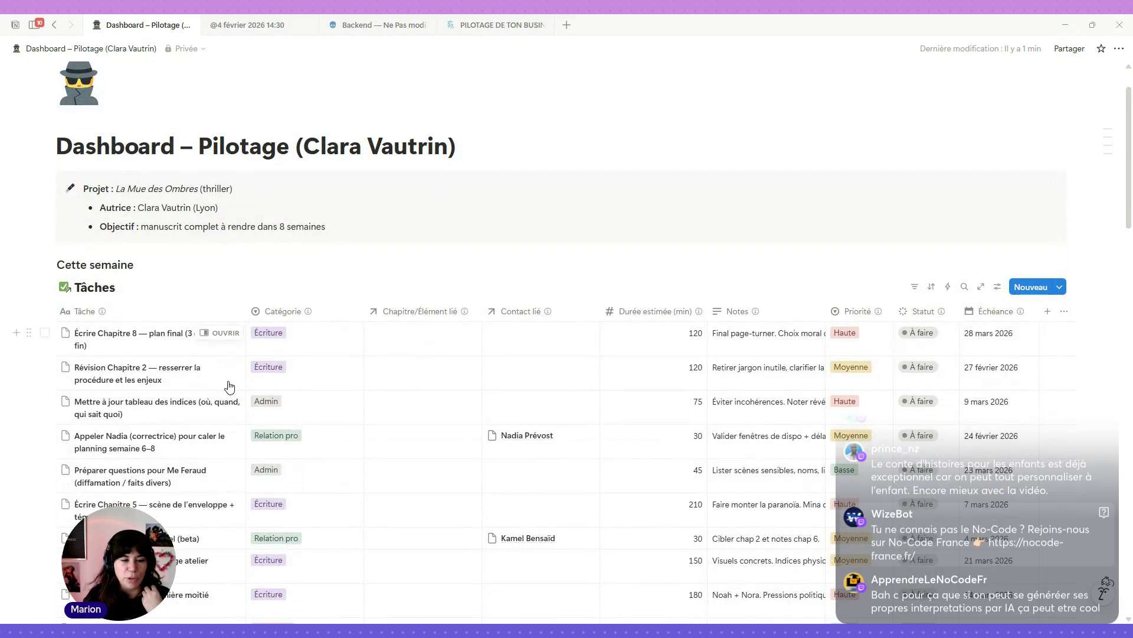
mouse_move(1037, 375)
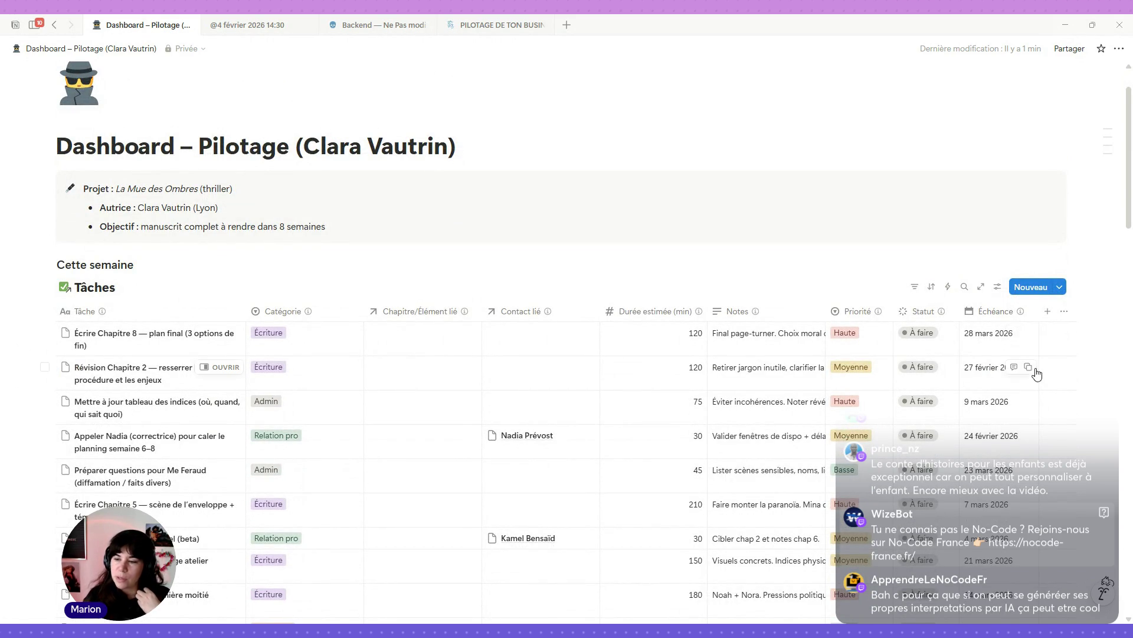
scroll(562, 399, "down", 2)
scroll(561, 400, "down", 2)
scroll(560, 402, "down", 1)
scroll(559, 401, "down", 2)
scroll(560, 400, "down", 3)
scroll(559, 396, "down", 2)
scroll(559, 398, "down", 2)
scroll(559, 397, "down", 1)
scroll(559, 398, "down", 1)
scroll(558, 397, "down", 2)
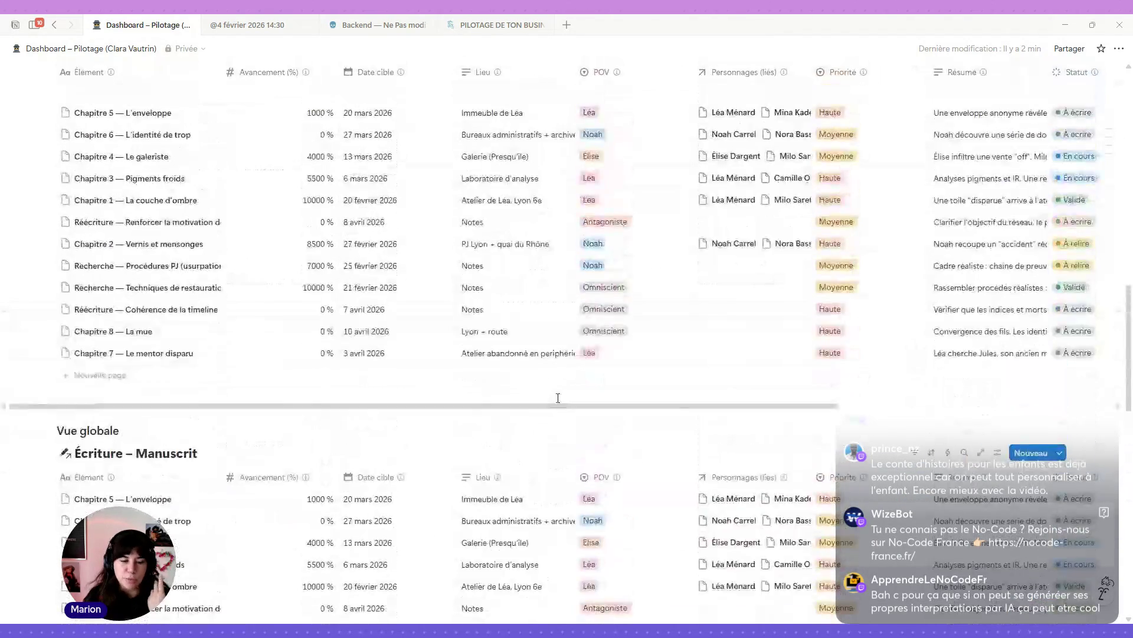
scroll(615, 422, "up", 10)
scroll(994, 325, "up", 2)
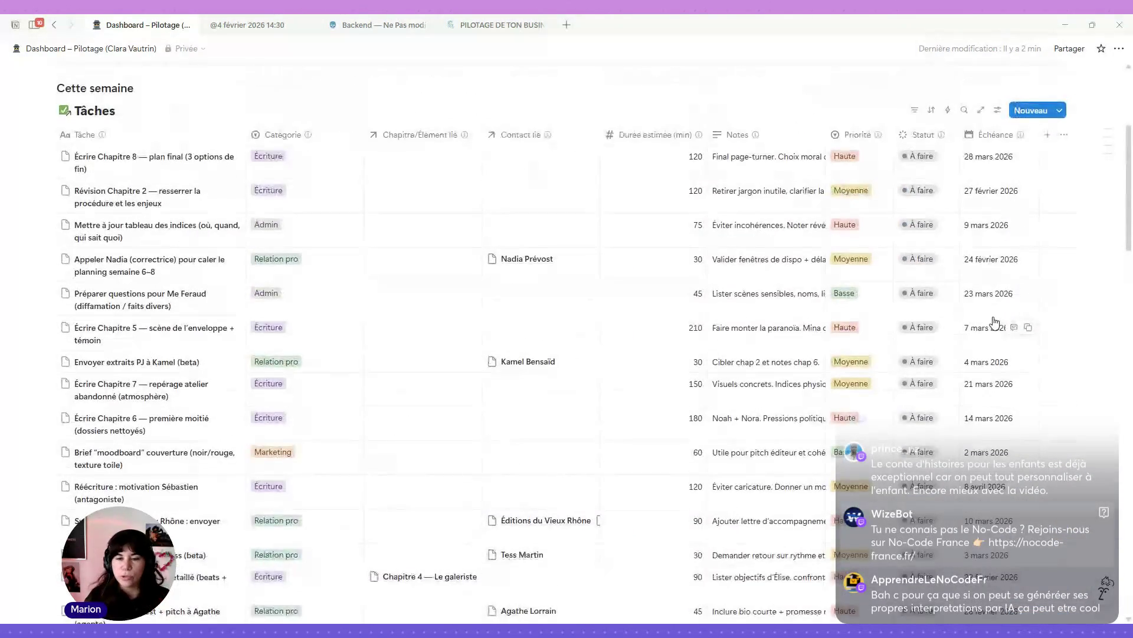
scroll(994, 324, "up", 3)
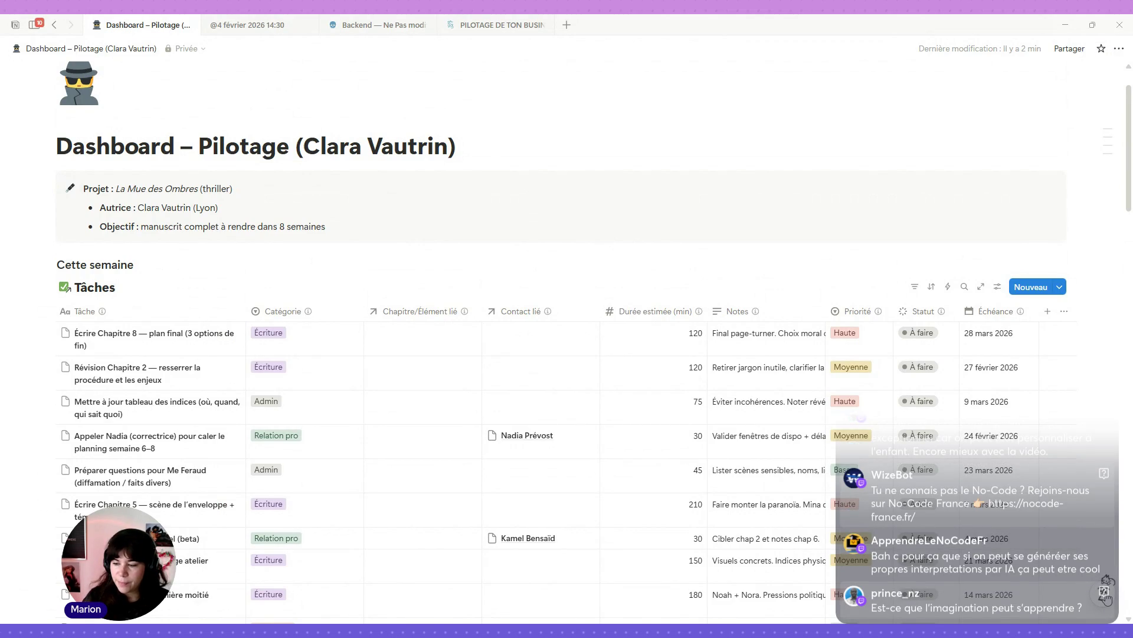
Step: Ask the AI for a Kanban task view grouped by priority and sorted by due date, then review its changes
left_click(1107, 592)
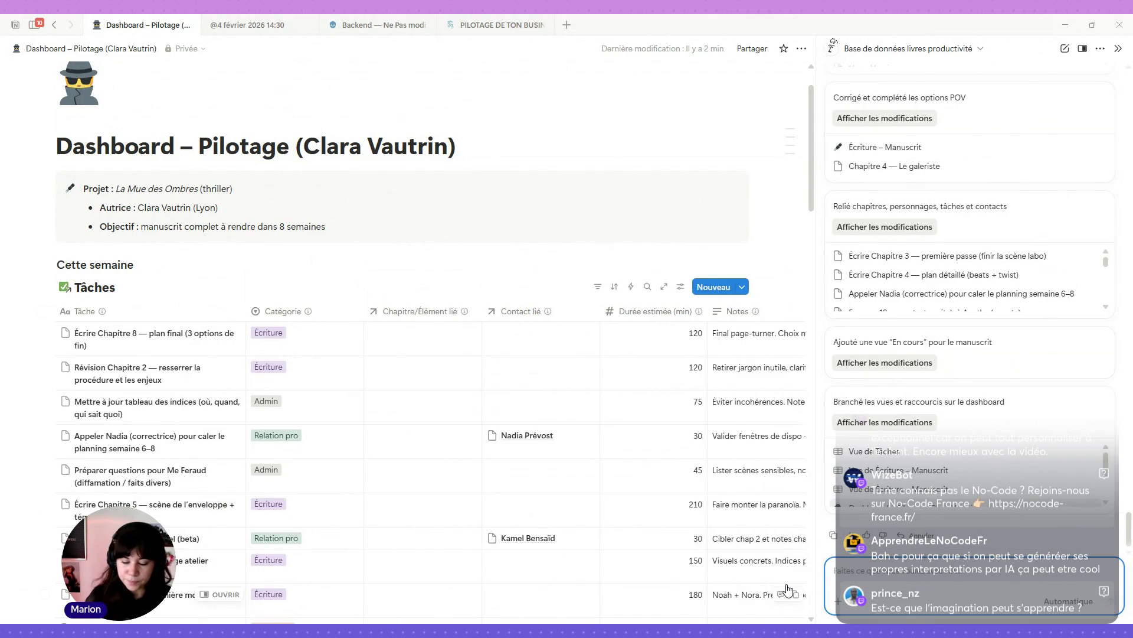
type("pour la liste de tâche")
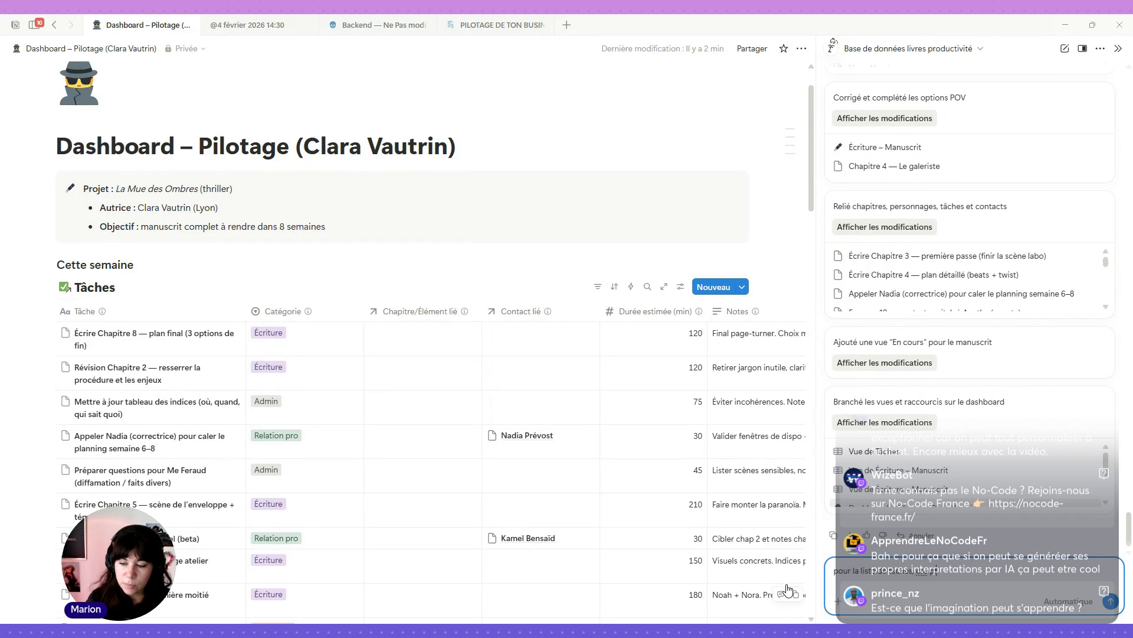
type("s en cours")
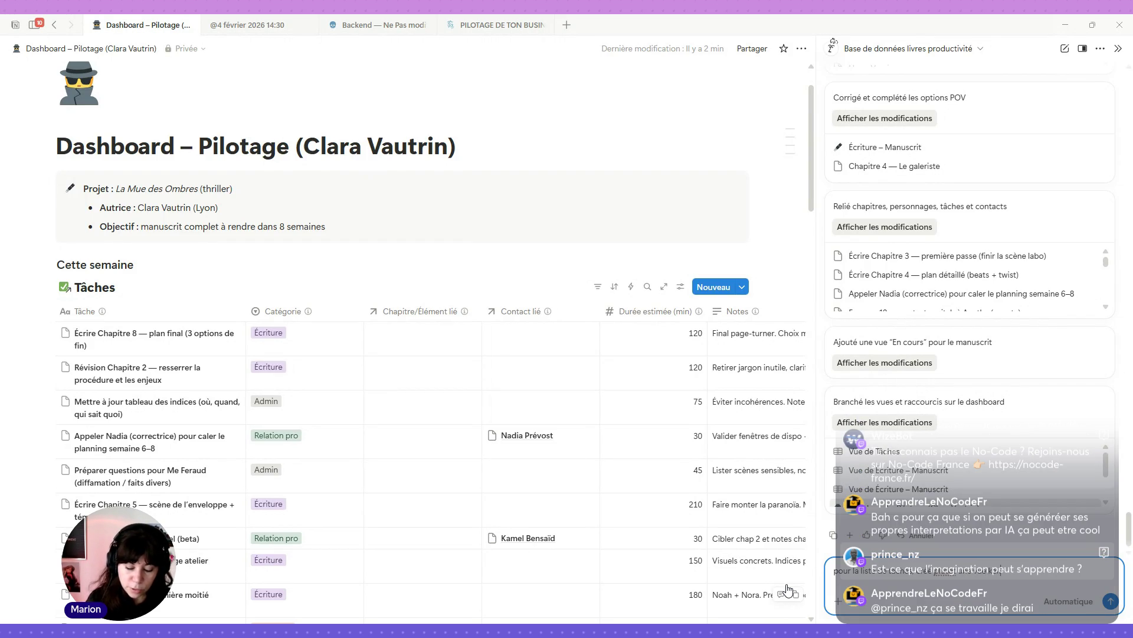
type(" de")
type(" la")
type(" s")
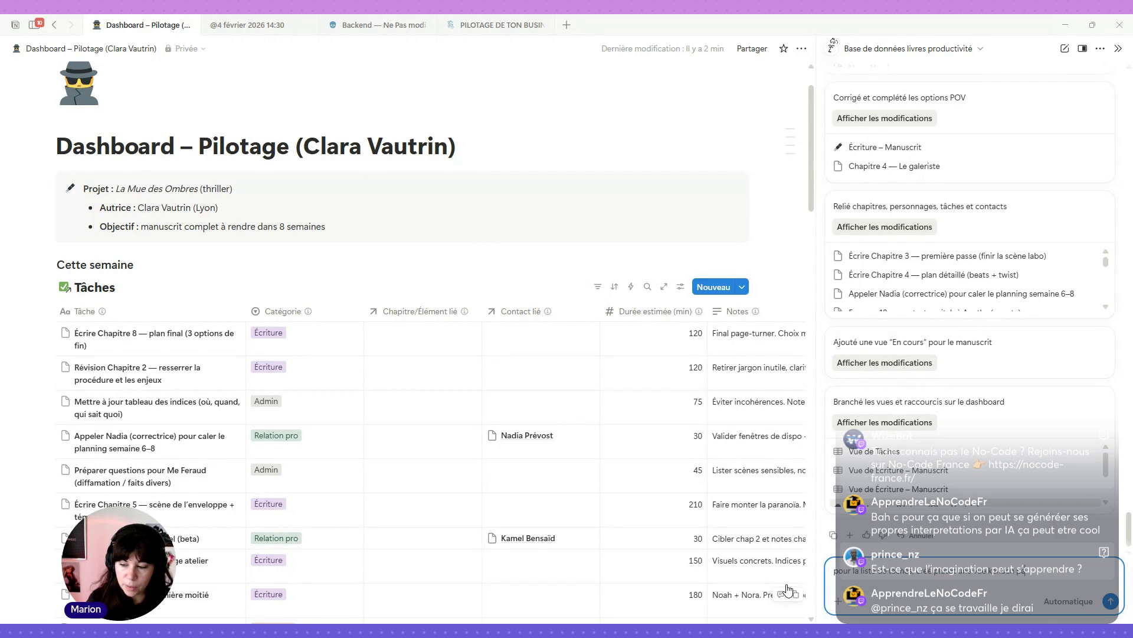
type("es")
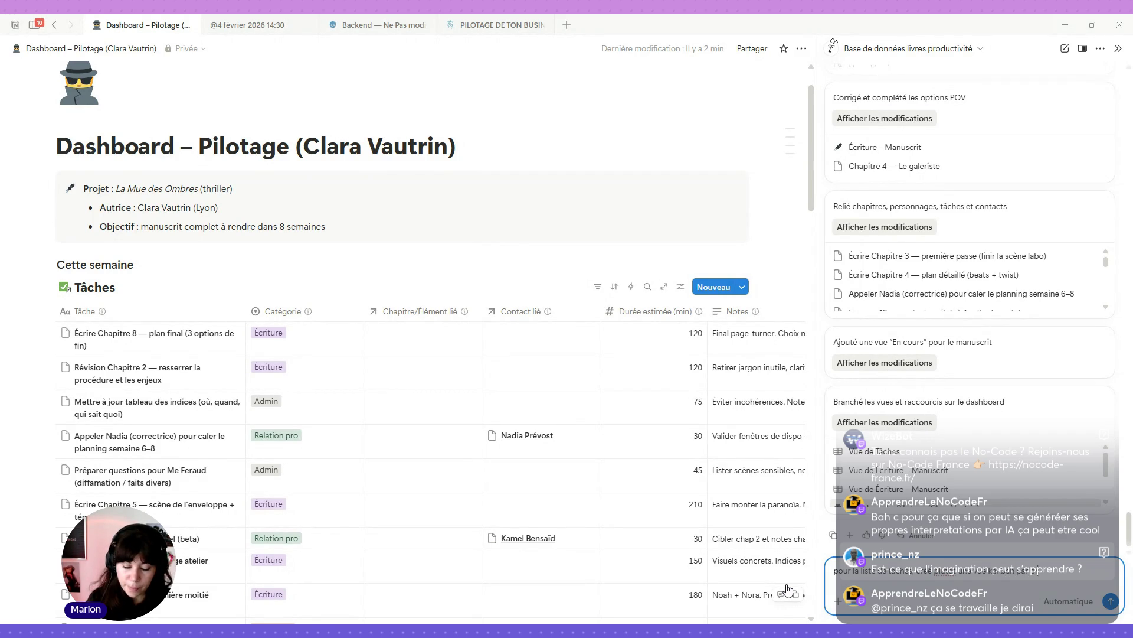
type("e")
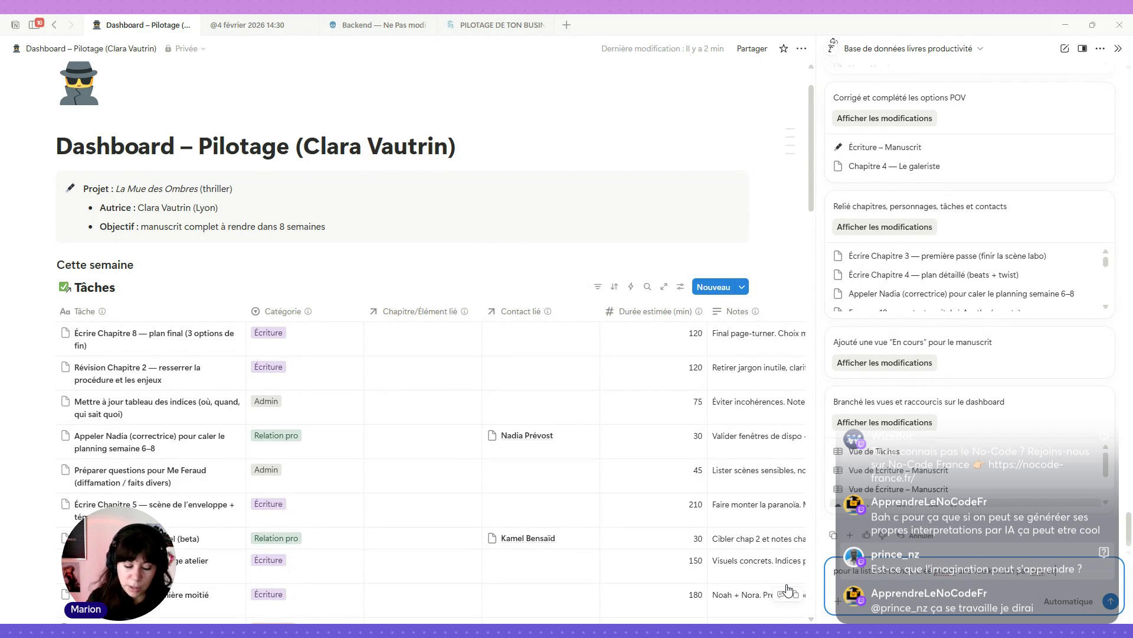
type("e d")
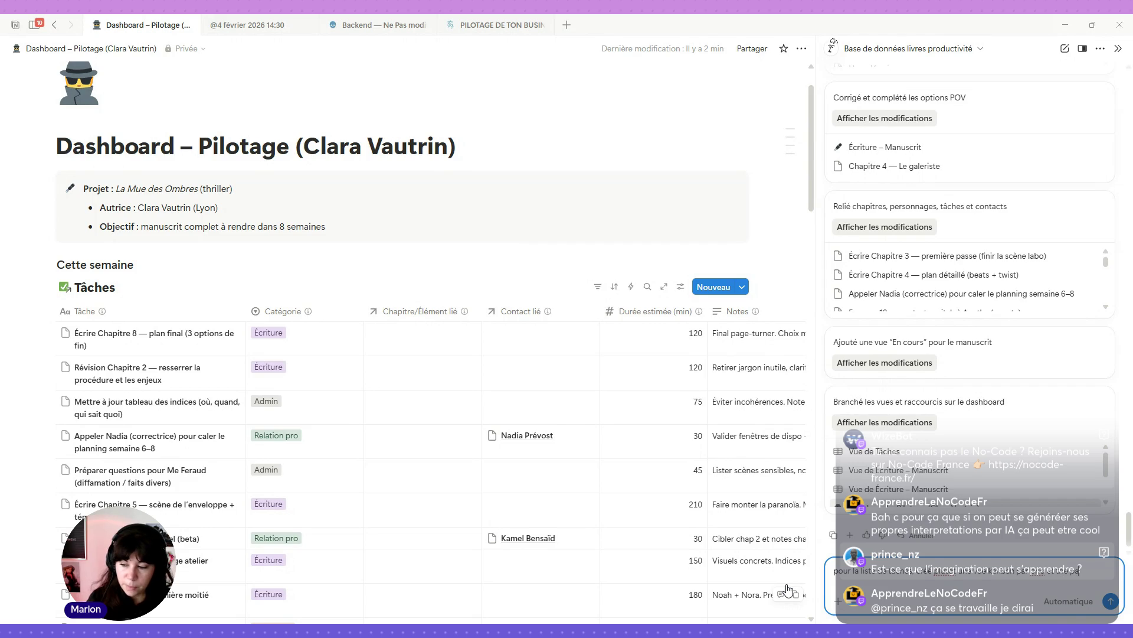
type("an")
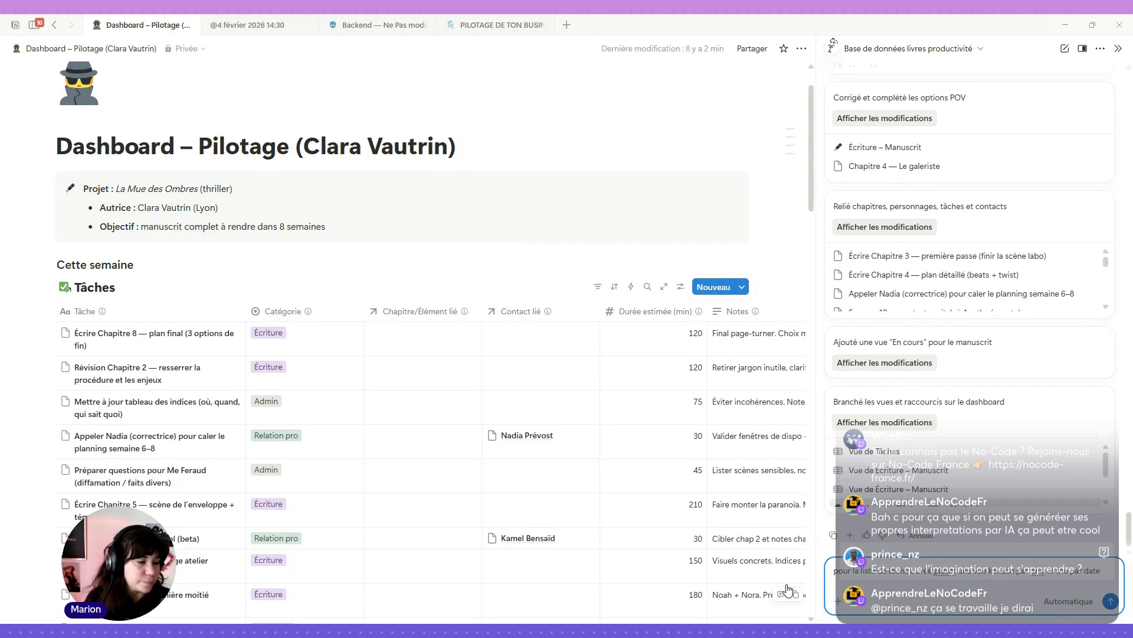
key("Return")
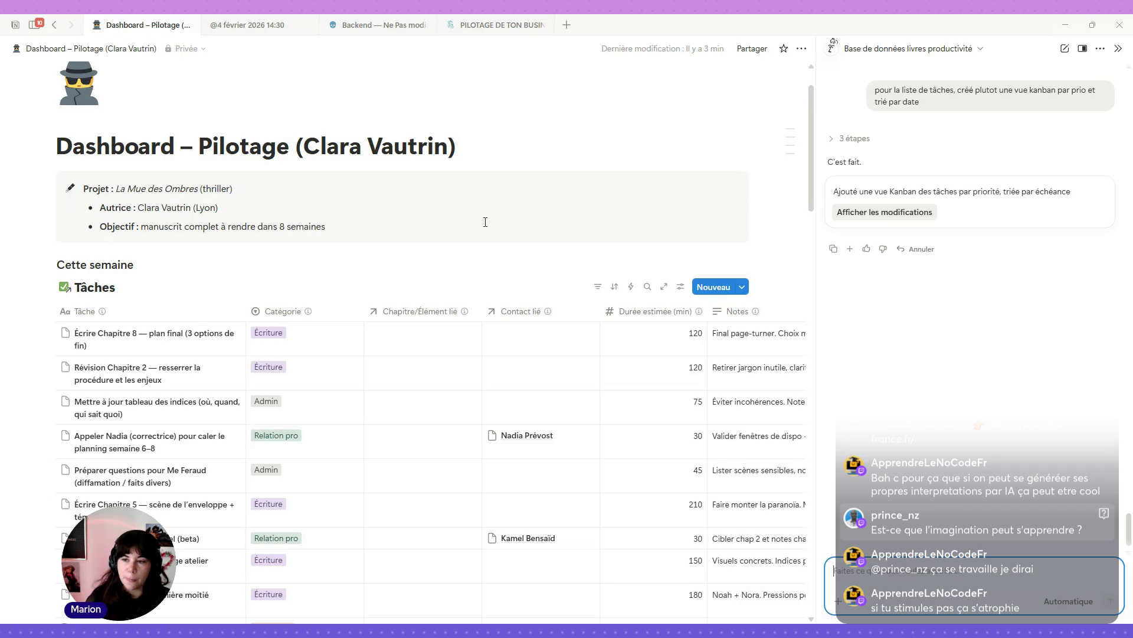
left_click(891, 215)
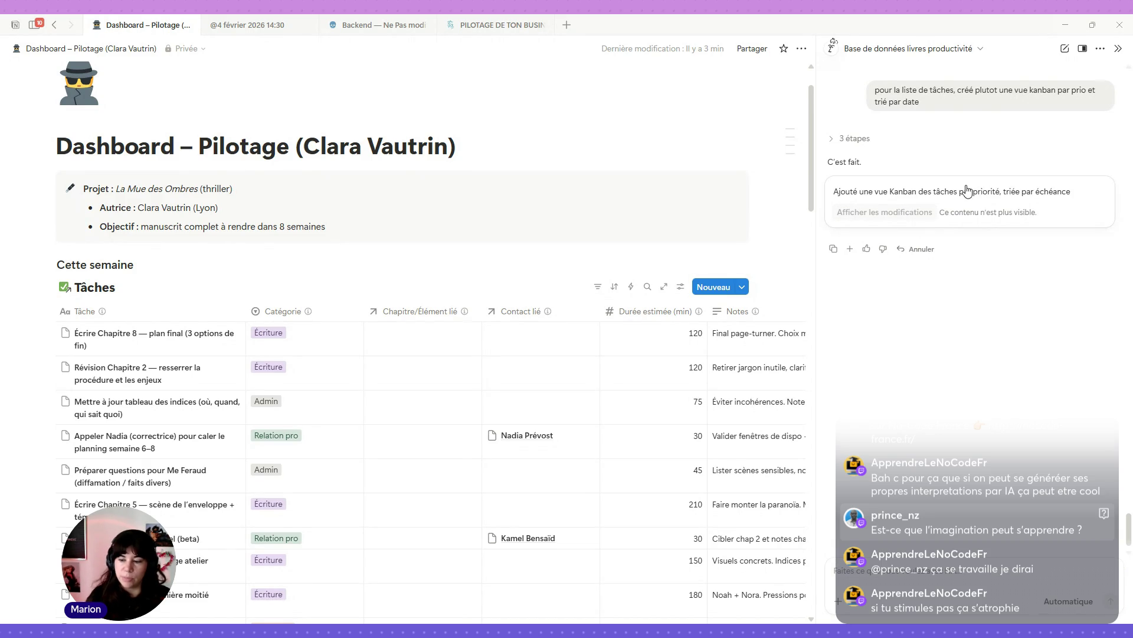
Step: Send a corrected request asking the AI to turn the tasks database into a Kanban by priority
left_click(885, 577)
type("modifie la")
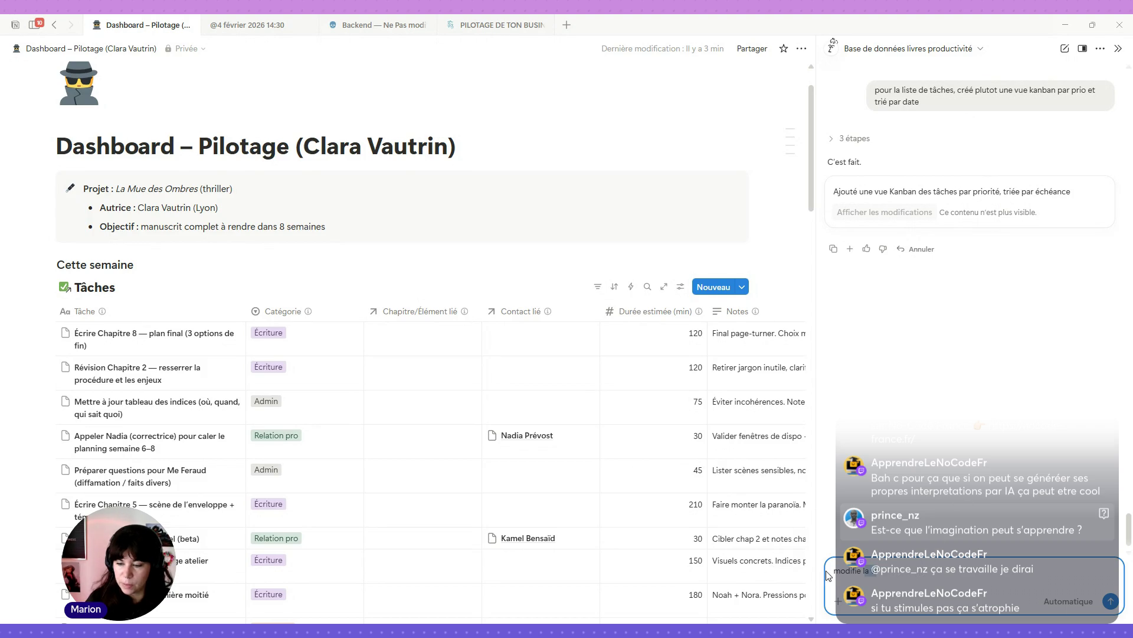
key("BackSpace")
key("BackSpace")
key("BackSpace")
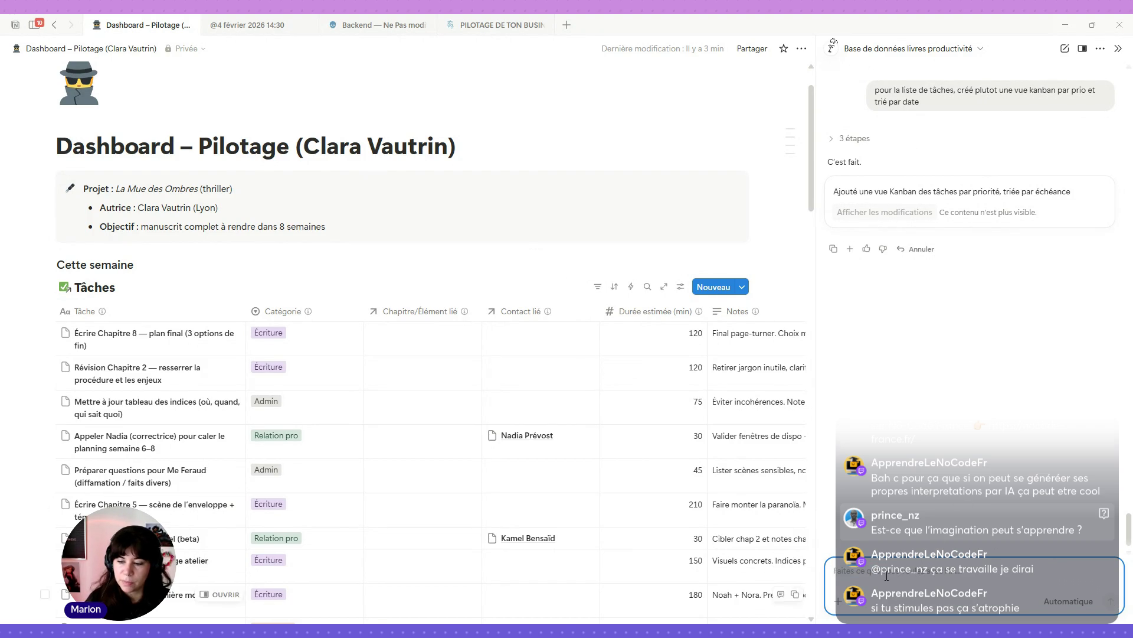
type("modifie")
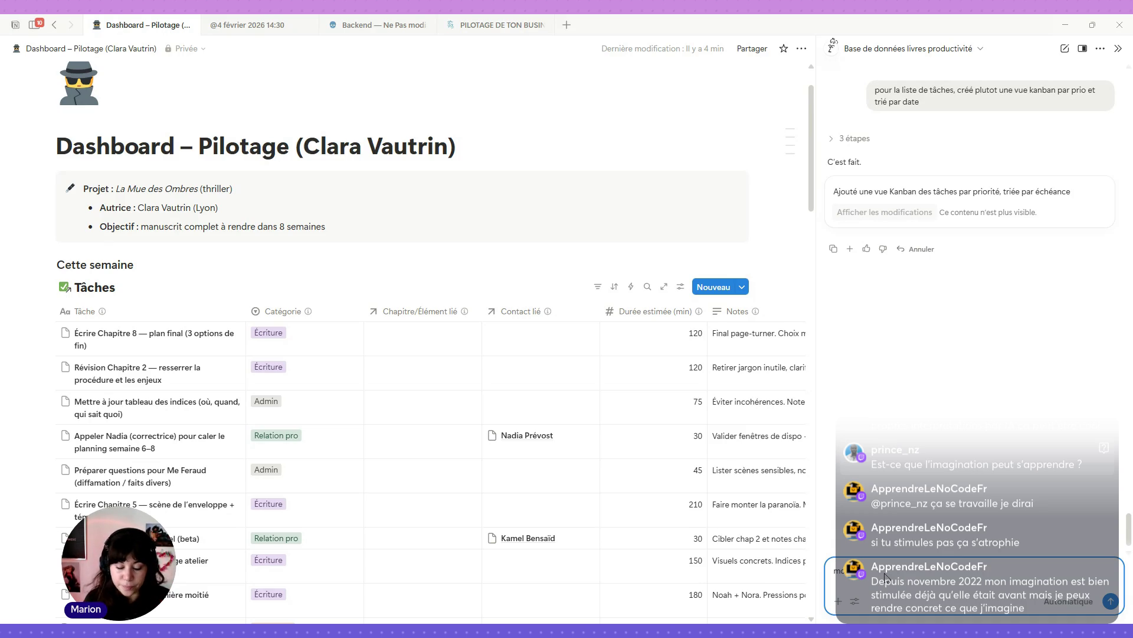
type("difie la")
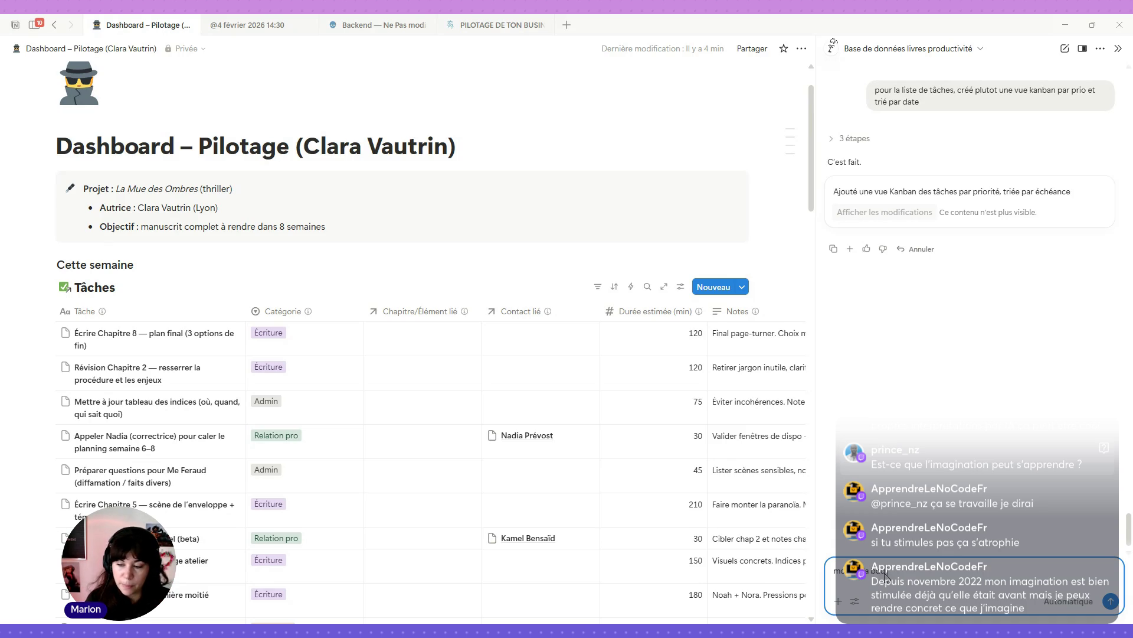
type(" tâches ave")
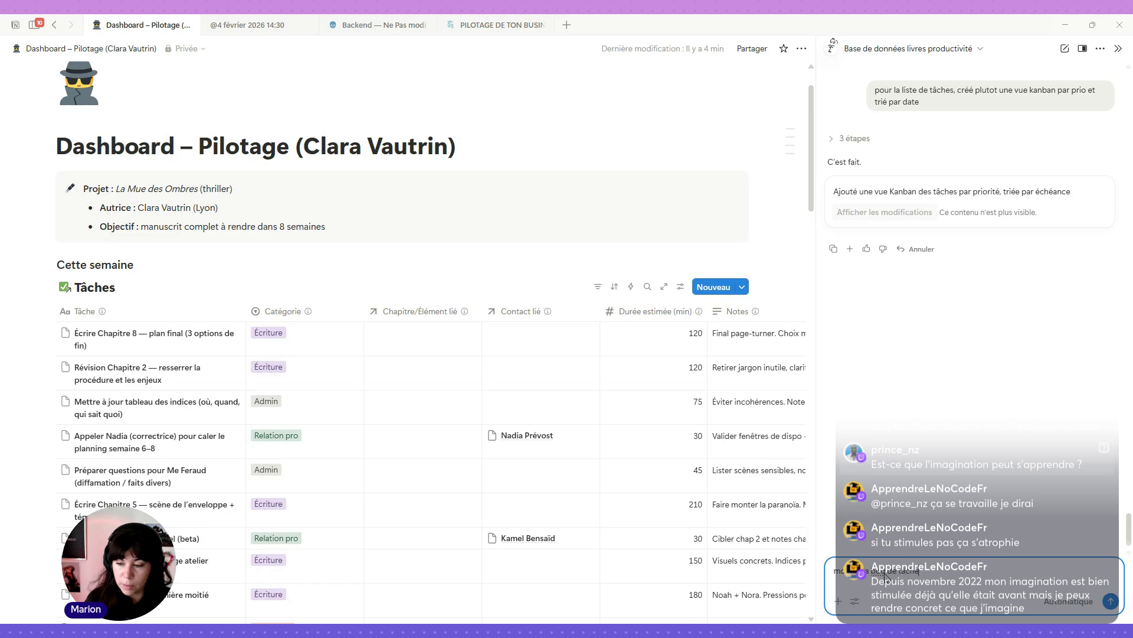
key("BackSpace")
key("BackSpace")
key("BackSpace")
type("pour la")
type(" dans une me")
key("BackSpace")
key("BackSpace")
type("en kanaban")
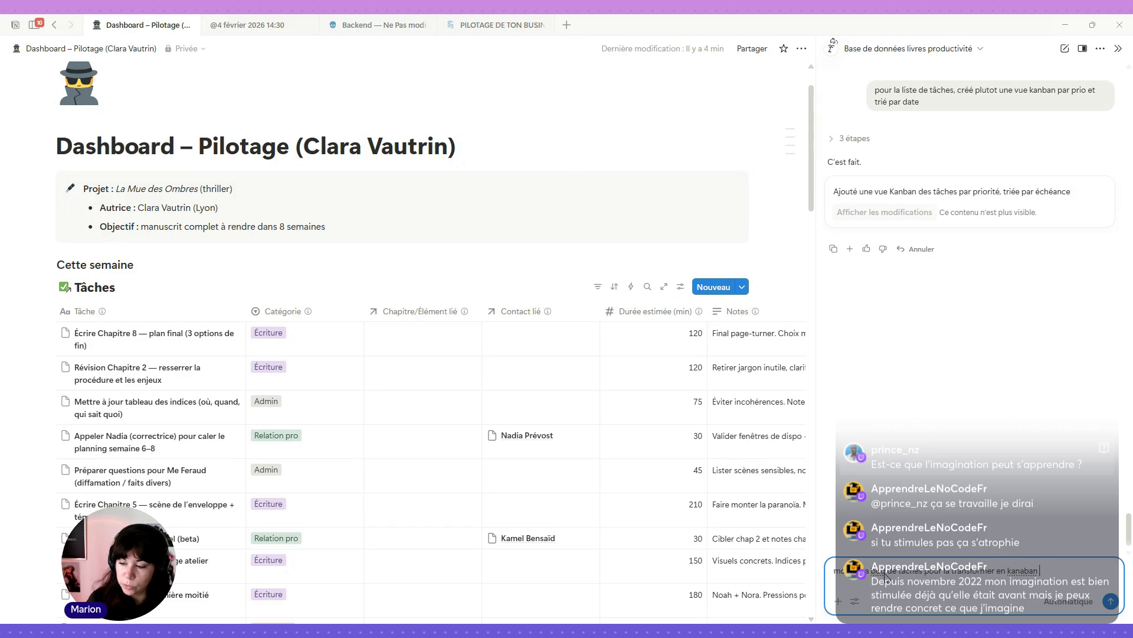
key("BackSpace")
key("BackSpace")
key("BackSpace")
key("BackSpace")
type("ban")
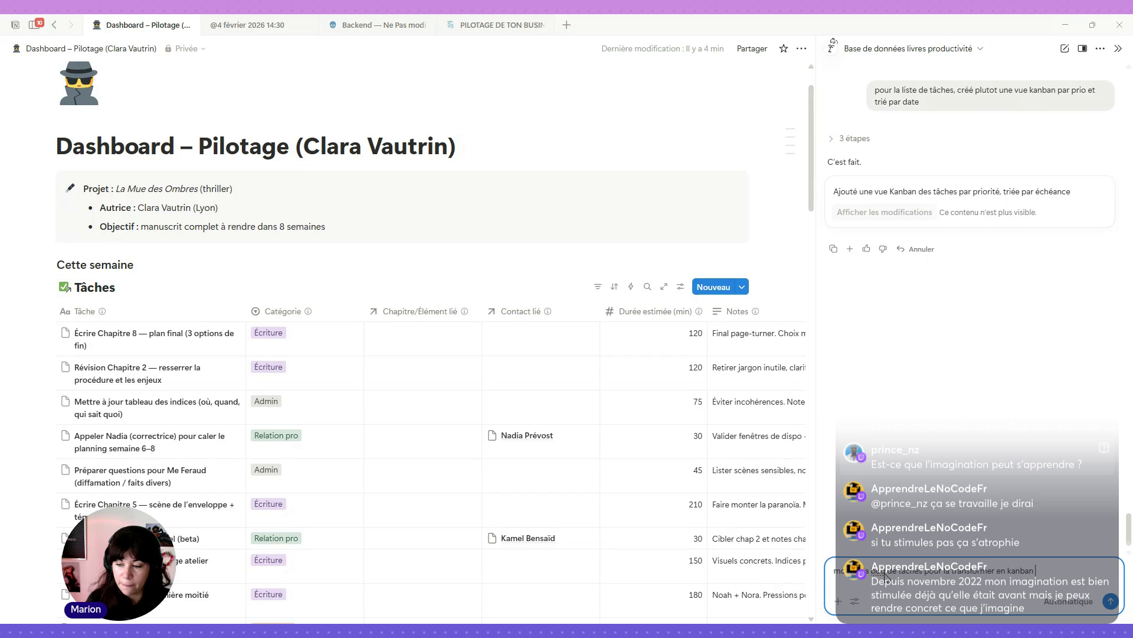
type(" par pr")
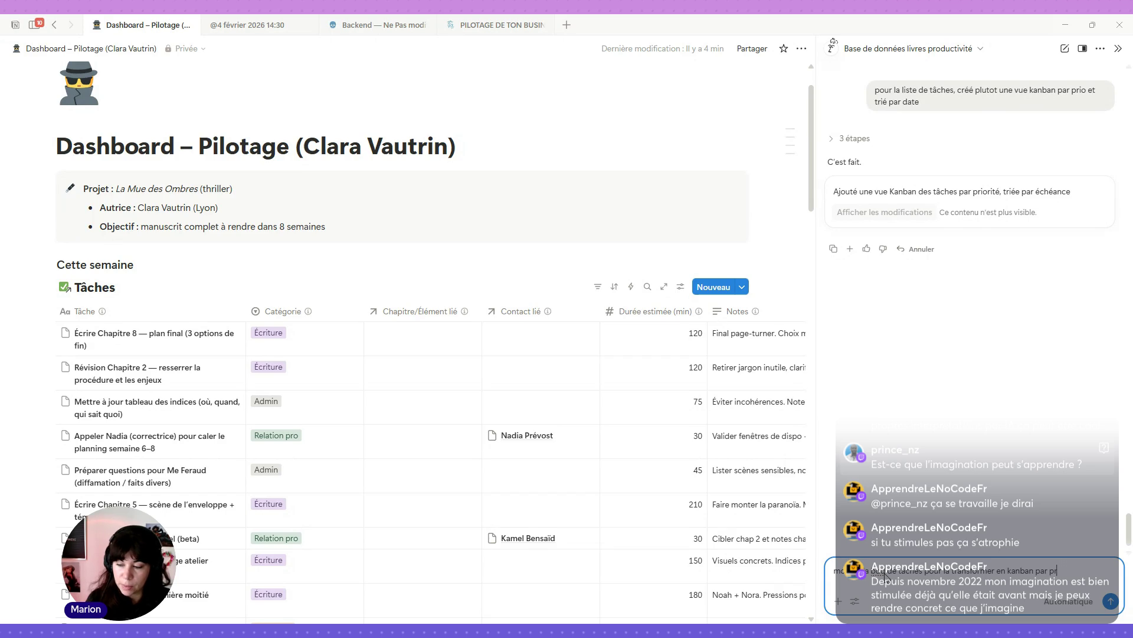
type("iorité")
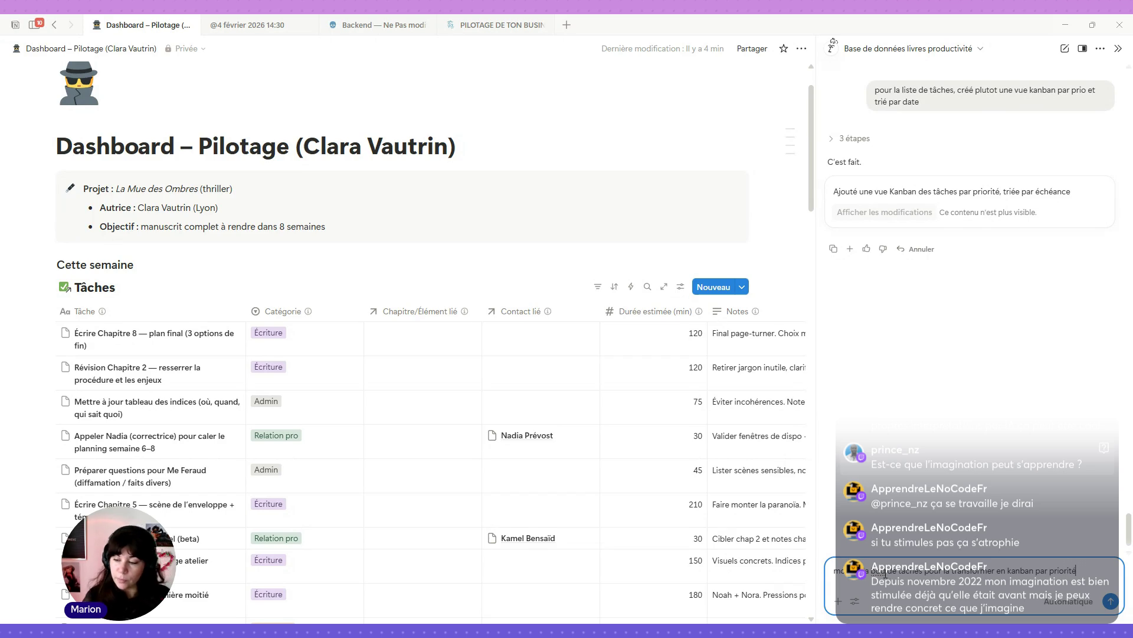
key("Return")
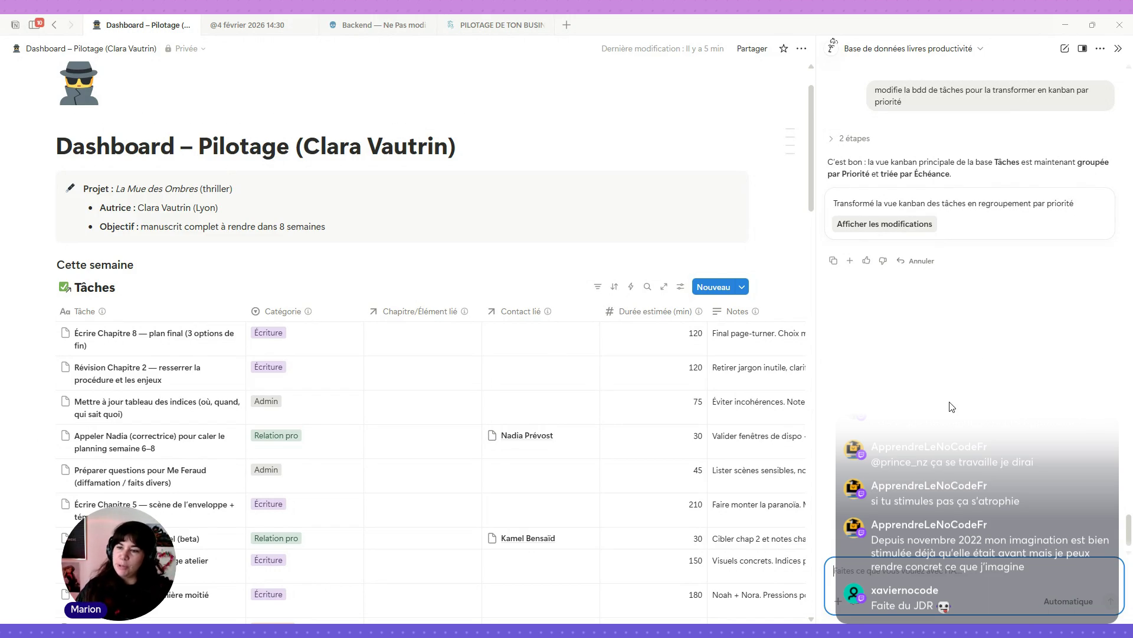
scroll(717, 374, "down", 10)
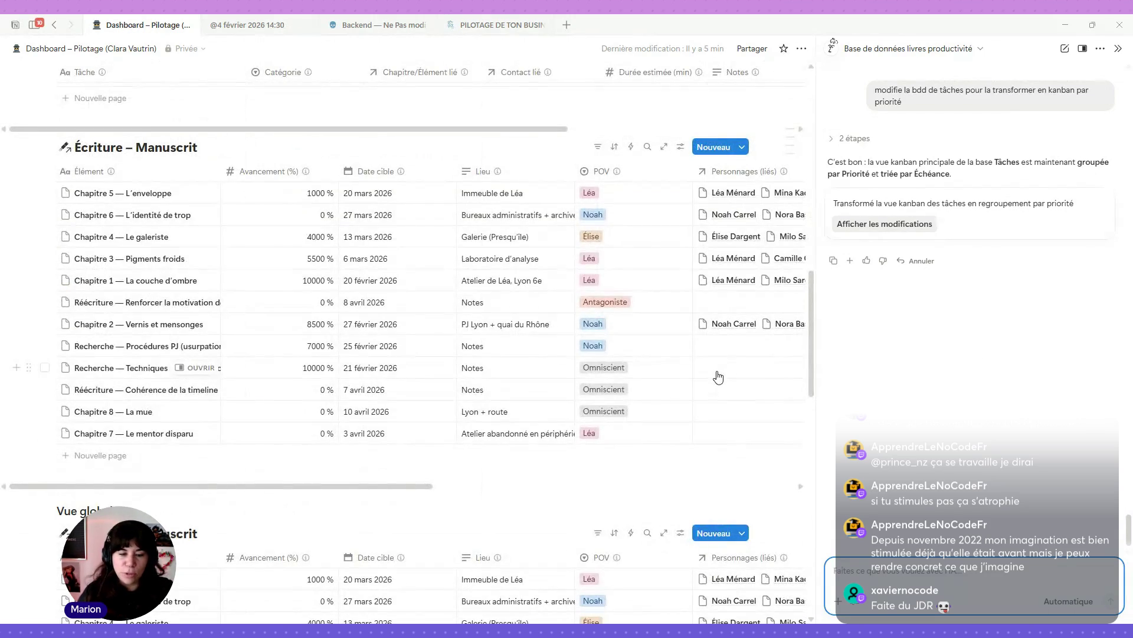
scroll(671, 387, "down", 3)
scroll(670, 386, "down", 3)
scroll(670, 387, "down", 2)
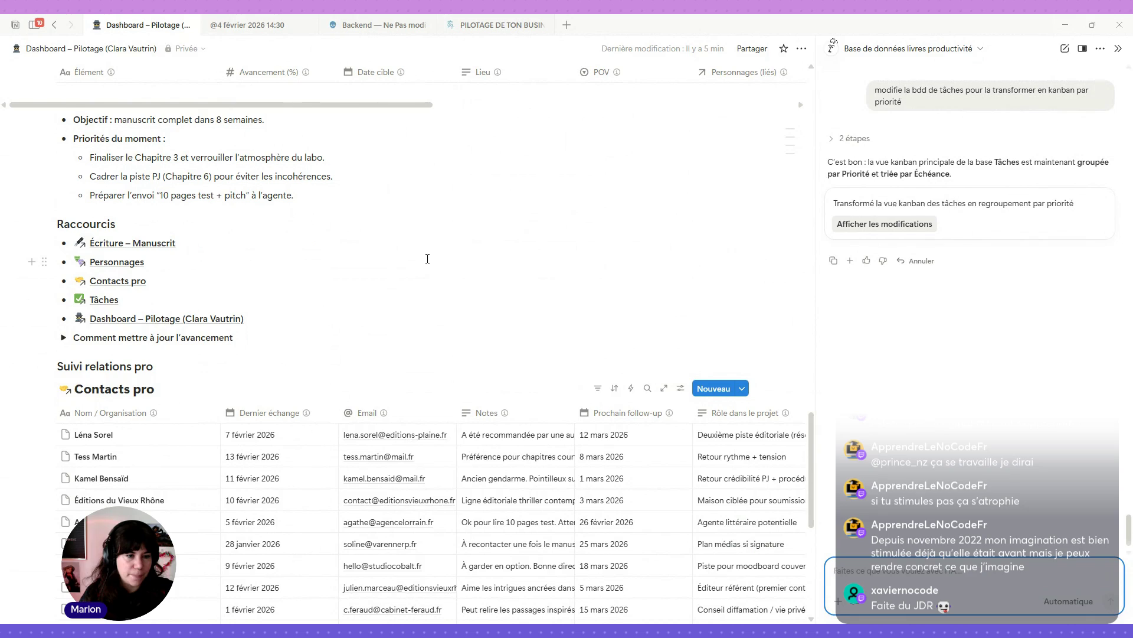
Step: Open the Tâches database to check its Kanban grouped into Basse, Haute and Moyenne columns
left_click(107, 300)
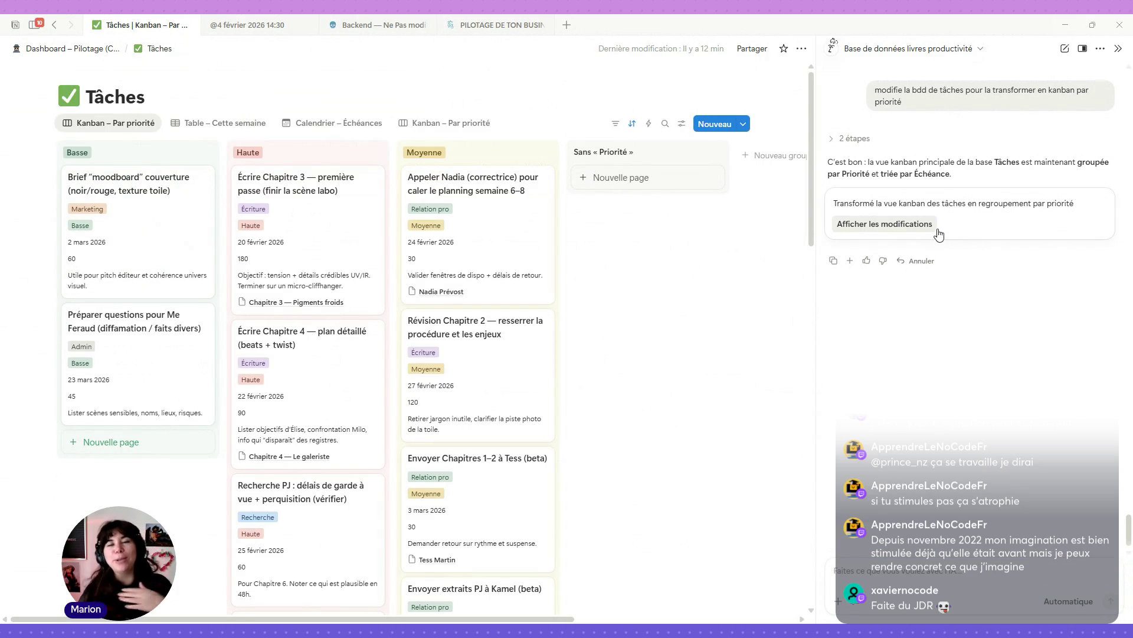
Step: Send a clarification asking the AI to apply the priority Kanban on the dashboard page instead
left_click(877, 563)
type("excuse moi ce n'éta")
type(" il étai")
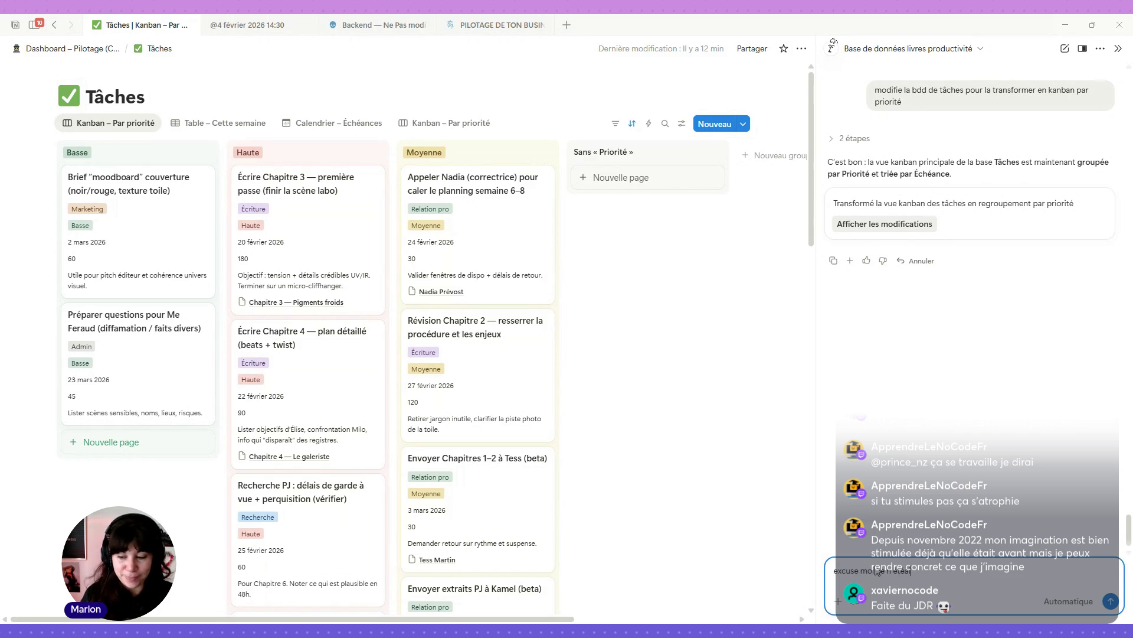
type("t pas clair.")
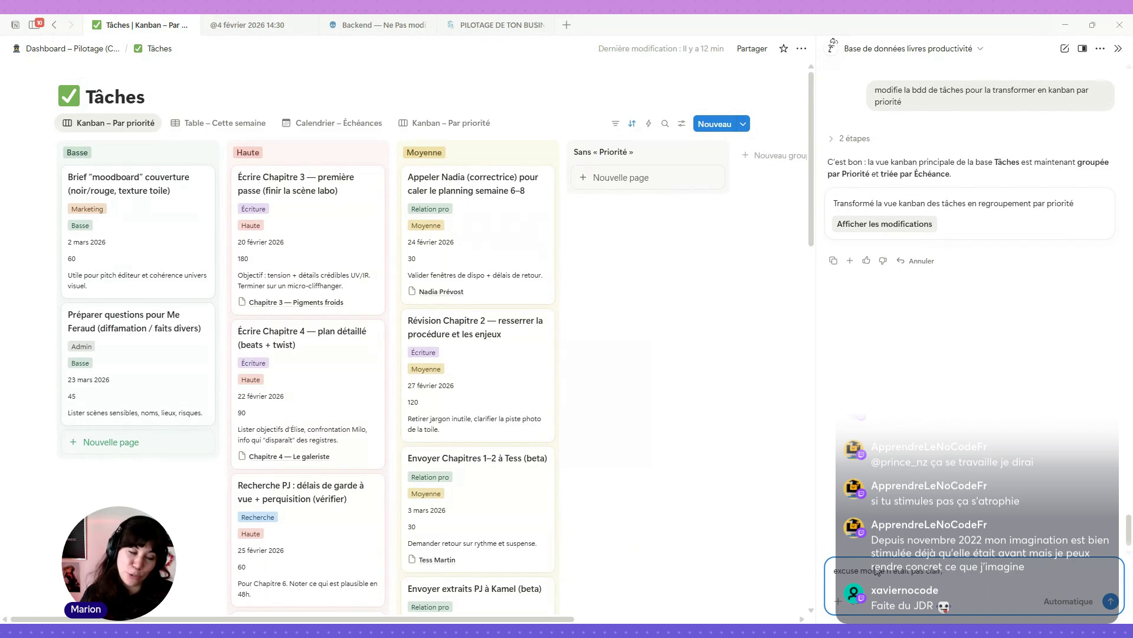
type(" je veux qu'il")
type(" fasse cette mis")
key("BackSpace")
type("odification dans le dash")
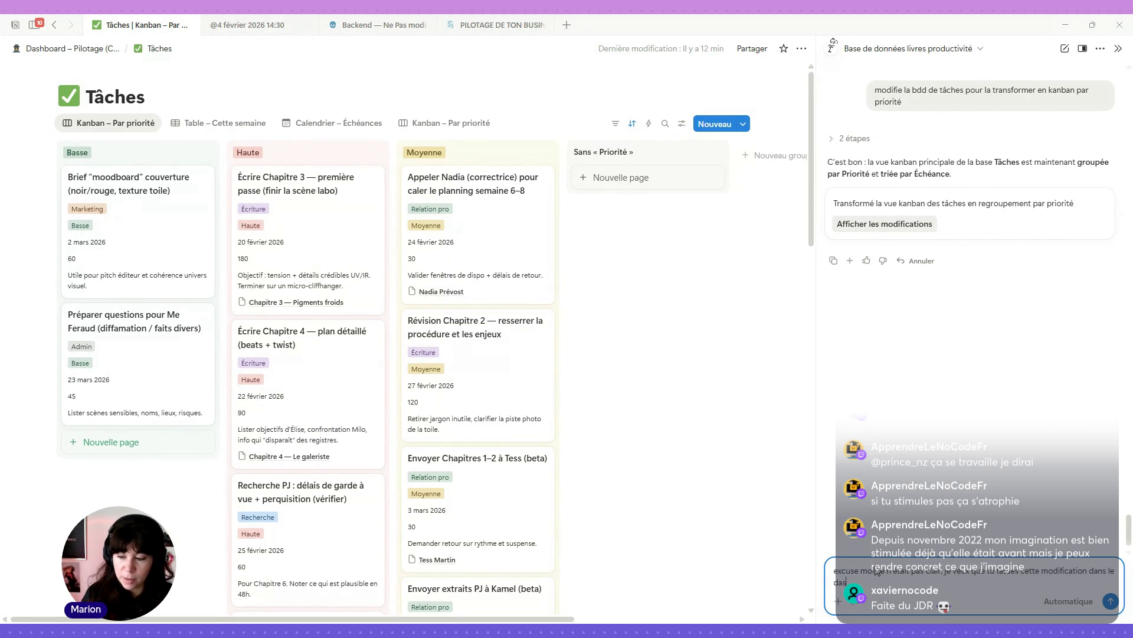
type("bo")
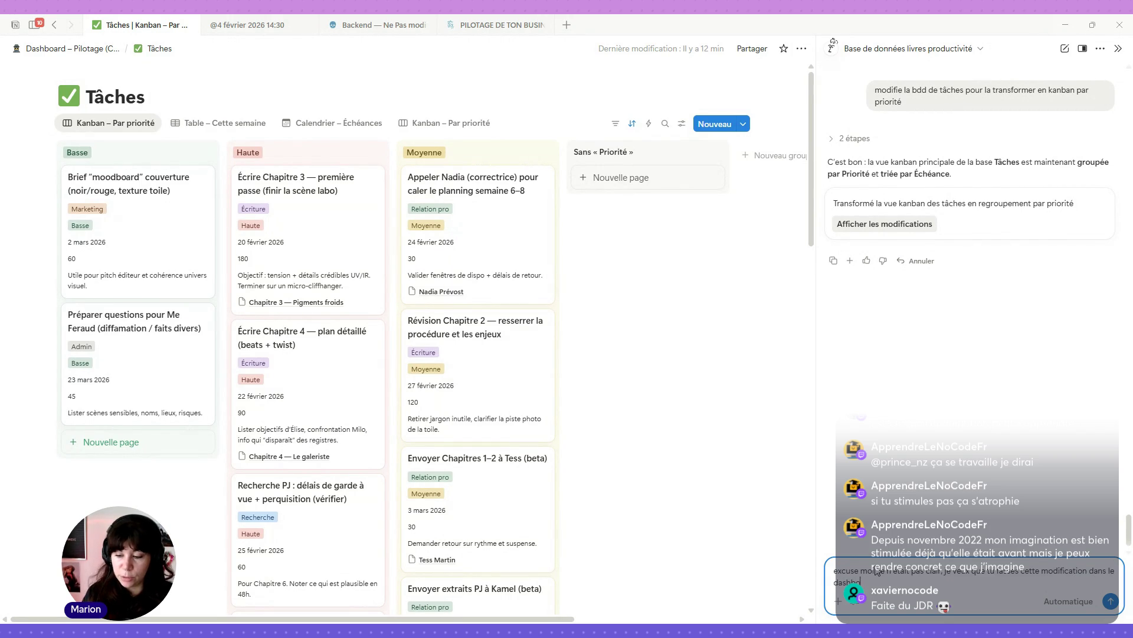
type("ard")
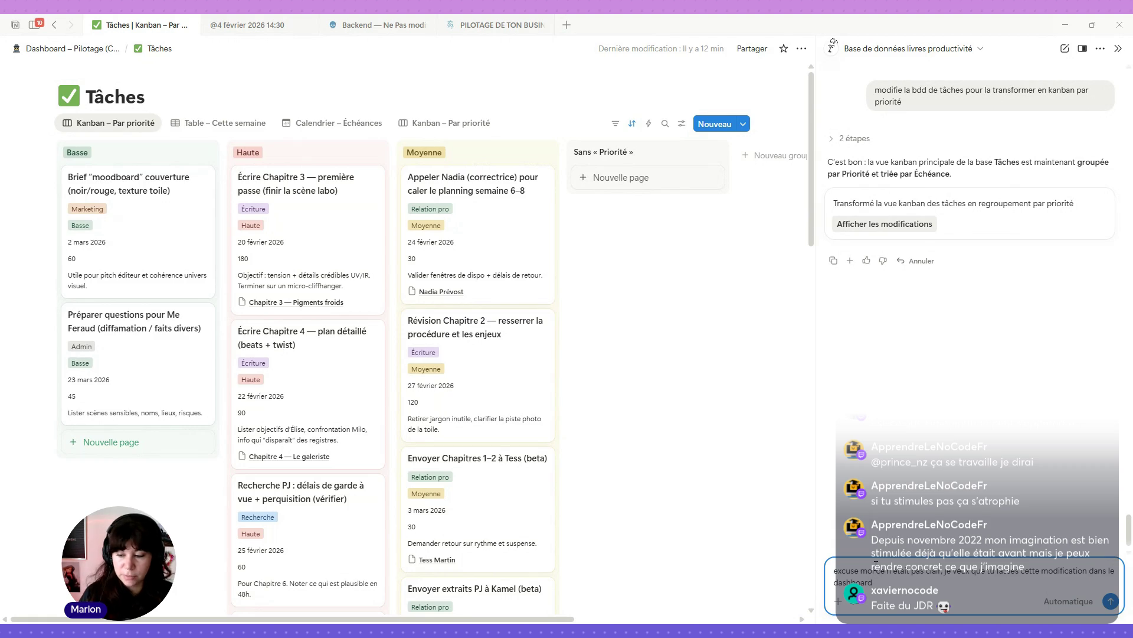
key("Return")
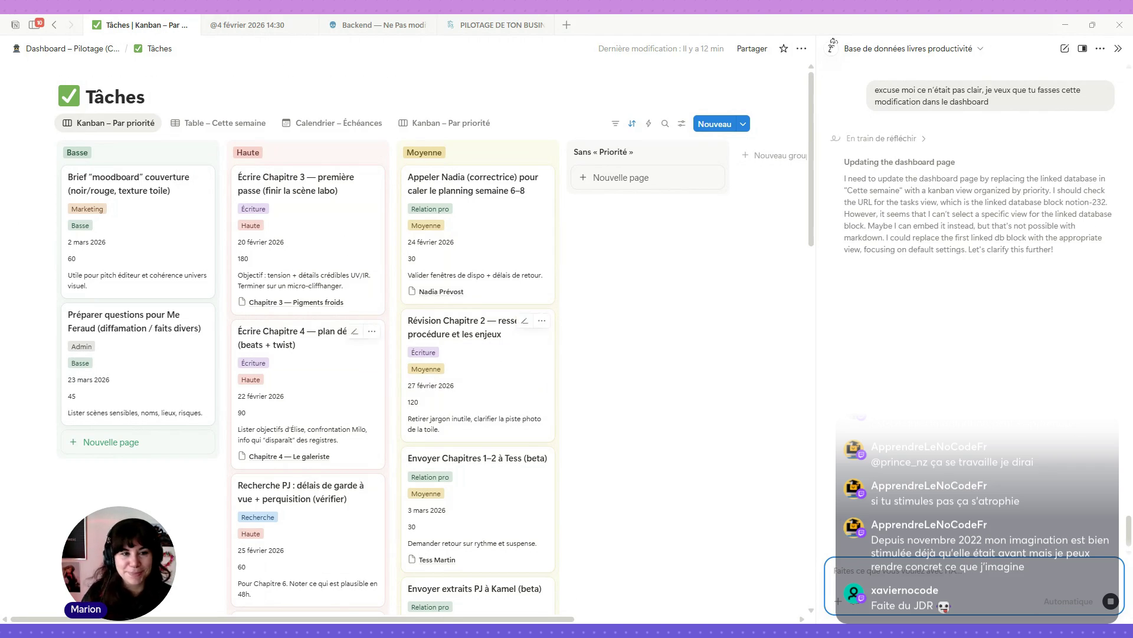
Step: Navigate back to the Dashboard – Pilotage page via its breadcrumb
left_click(95, 50)
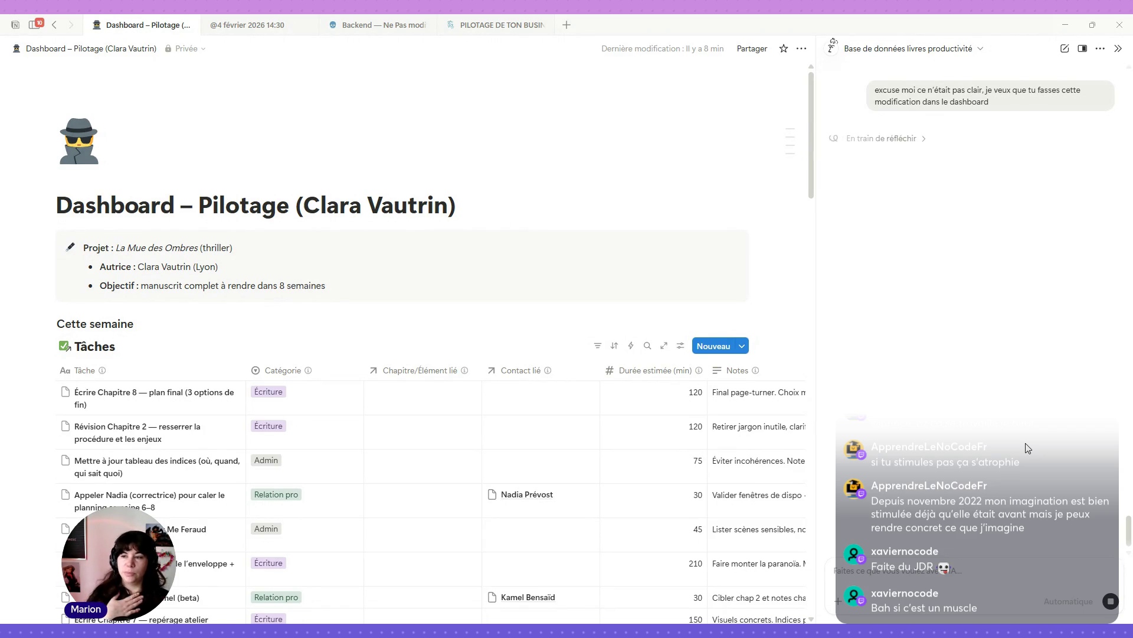
scroll(409, 373, "down", 10)
scroll(418, 369, "down", 5)
scroll(418, 369, "down", 5)
scroll(418, 368, "down", 1)
scroll(418, 368, "down", 3)
mouse_move(102, 352)
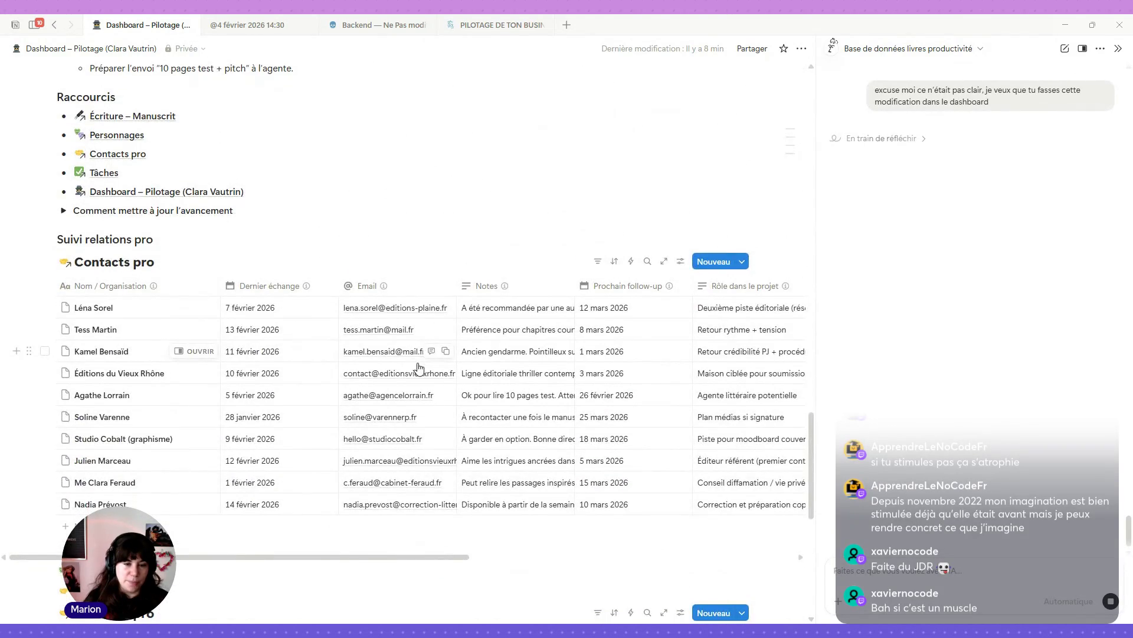
scroll(418, 368, "down", 4)
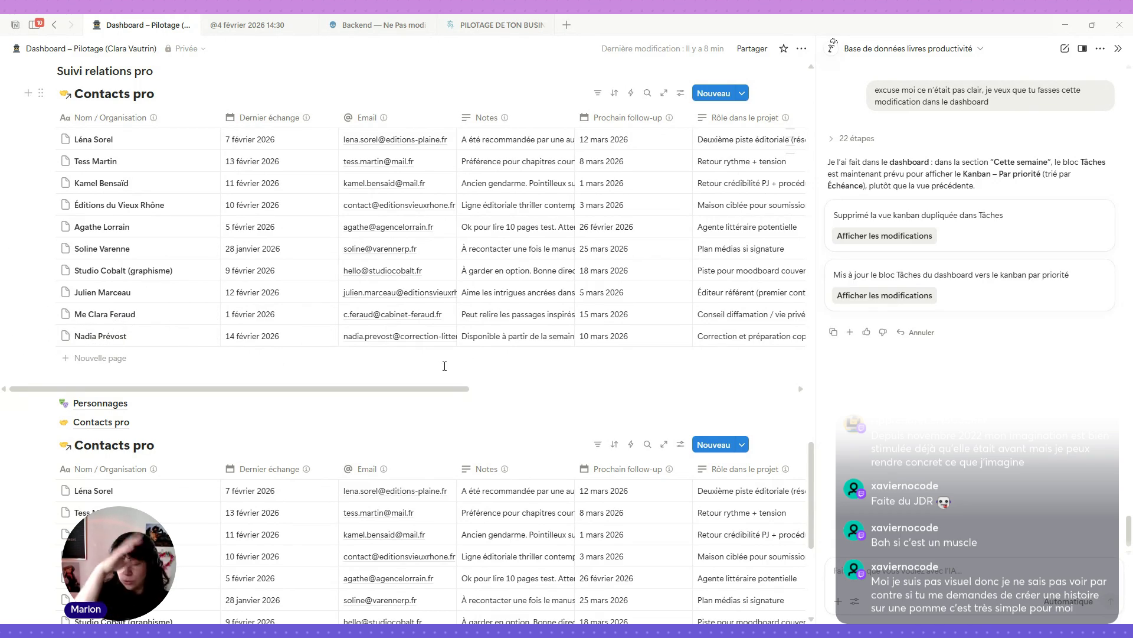
scroll(445, 366, "down", 2)
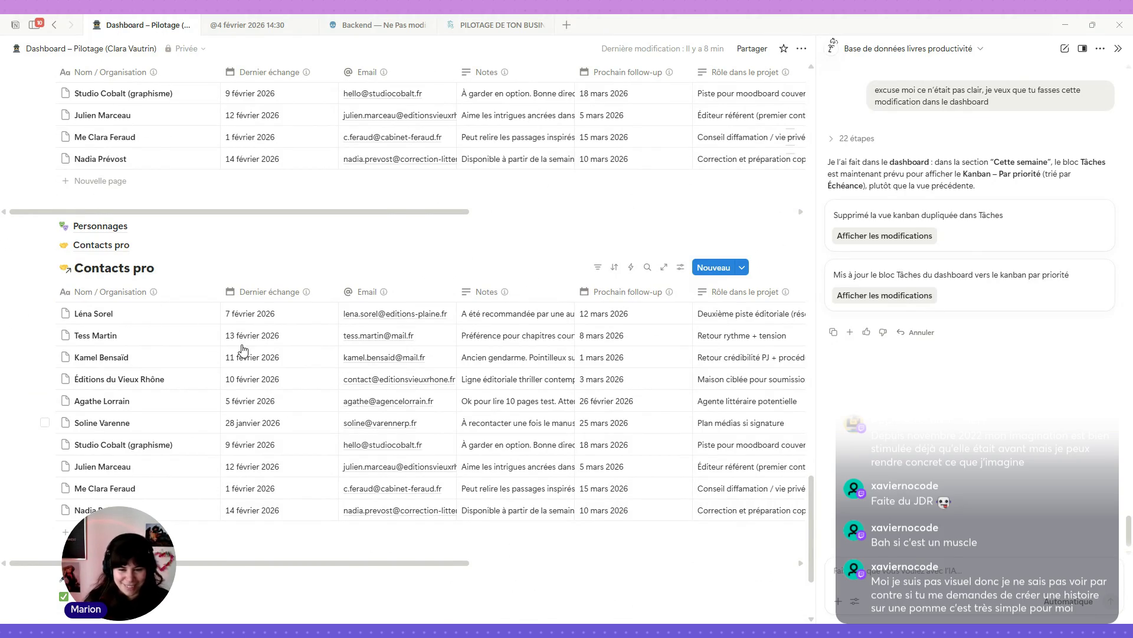
Step: Wrap the Contacts pro Notes text onto several lines and widen the Notes column
left_click(567, 294)
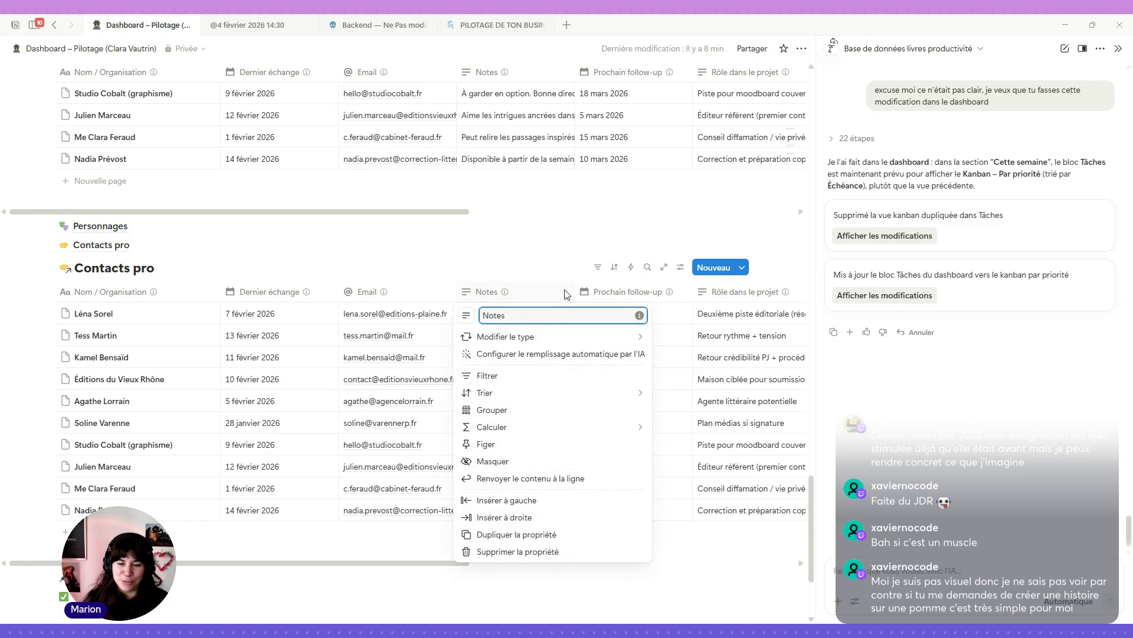
left_click(528, 477)
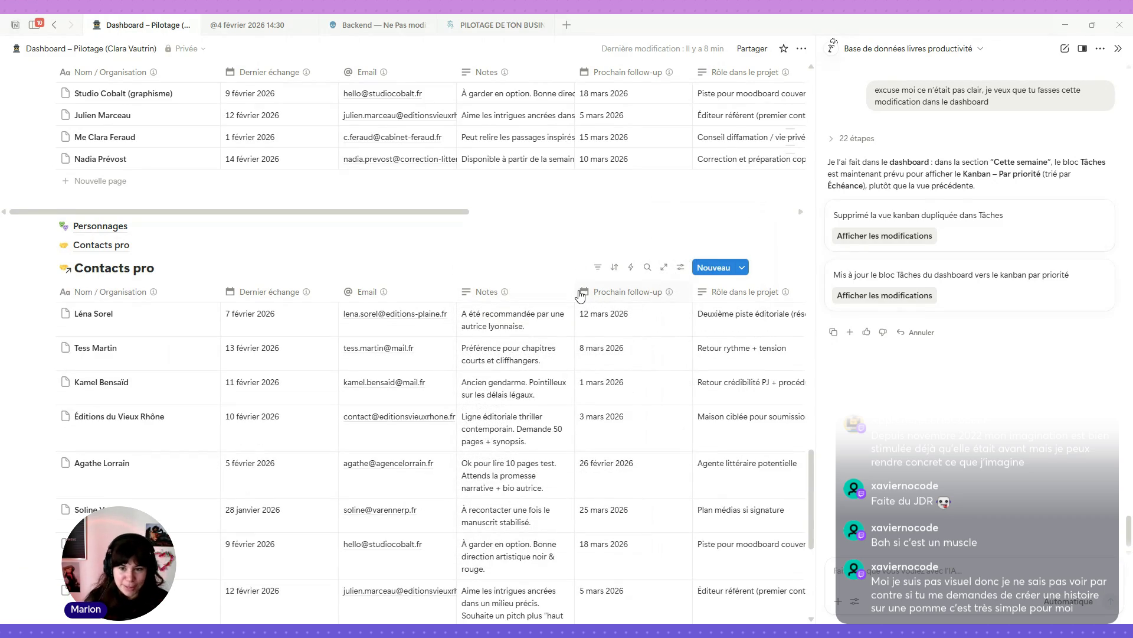
left_click_drag(576, 291, 652, 290)
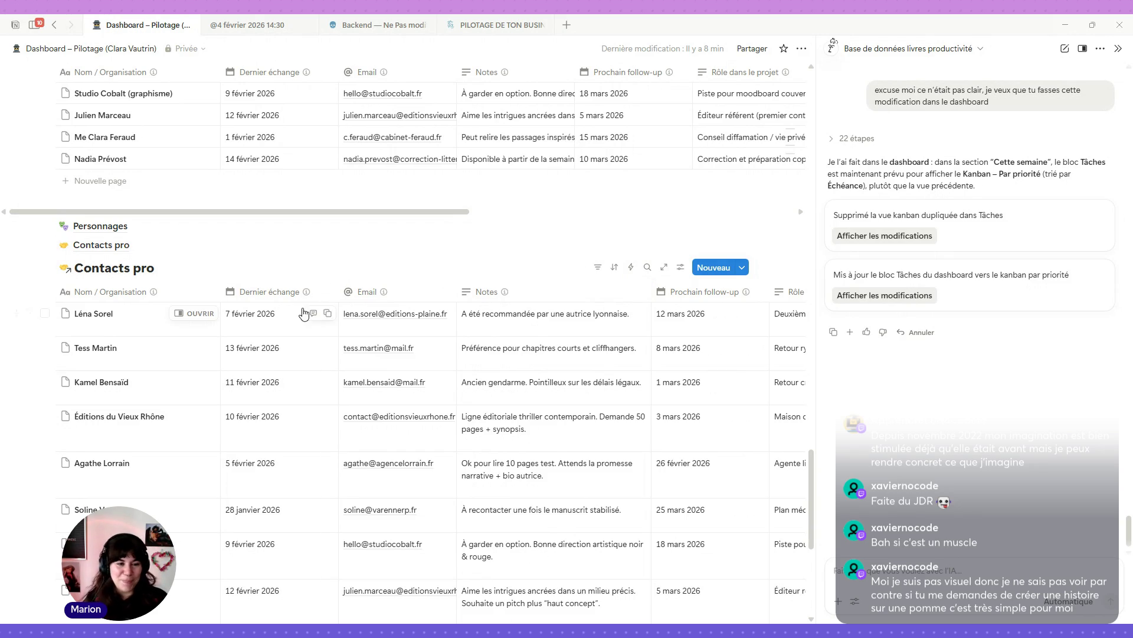
scroll(636, 205, "down", 3)
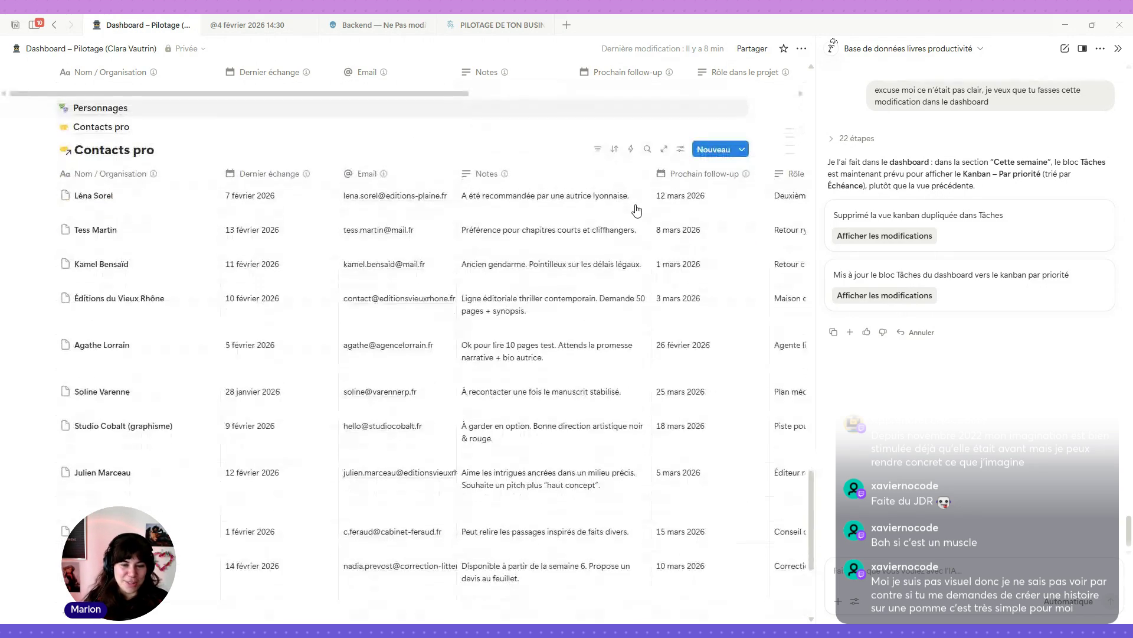
scroll(617, 324, "up", 3)
scroll(587, 342, "up", 5)
scroll(582, 342, "up", 5)
scroll(580, 347, "up", 6)
scroll(579, 346, "up", 7)
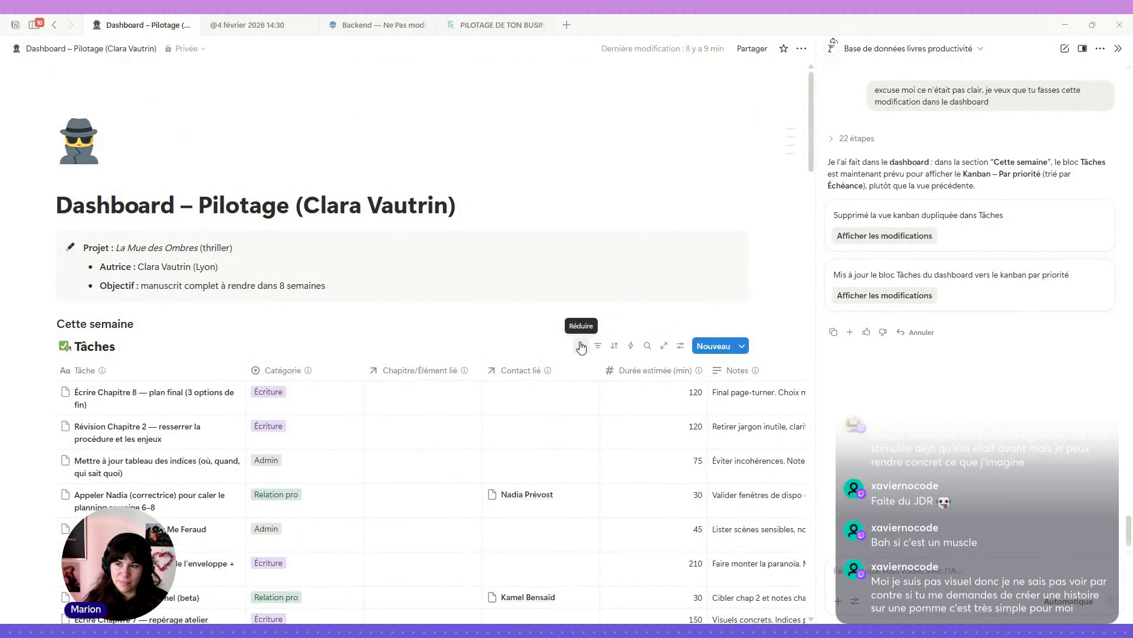
Step: View the AI's Tâches block update and its duplicate-kanban removal, both marked no longer visible
left_click(886, 296)
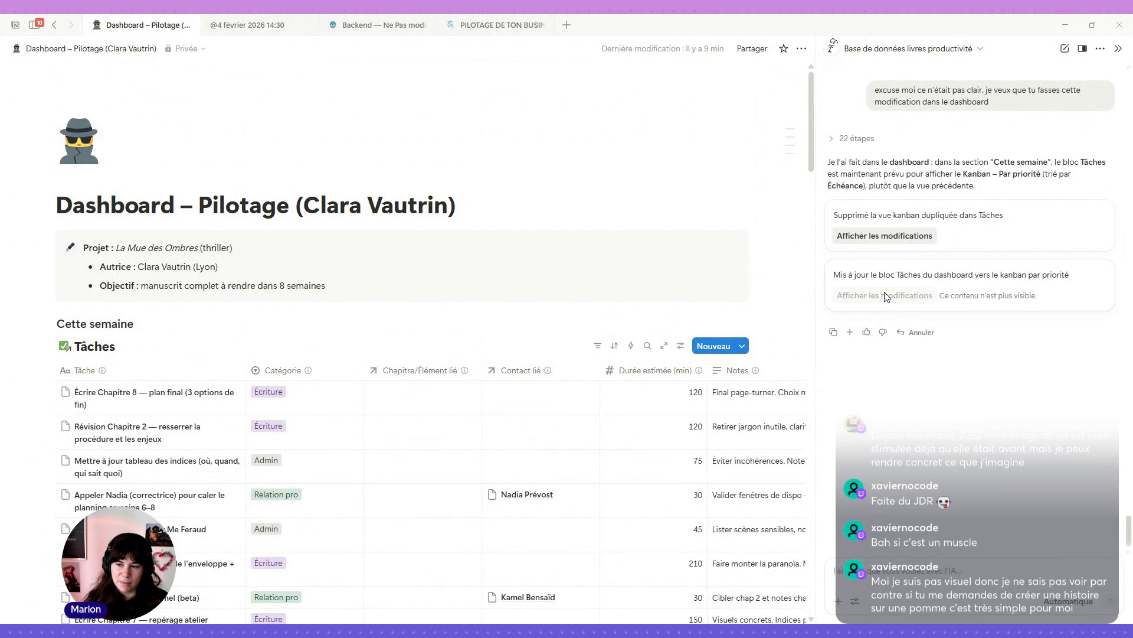
left_click(882, 239)
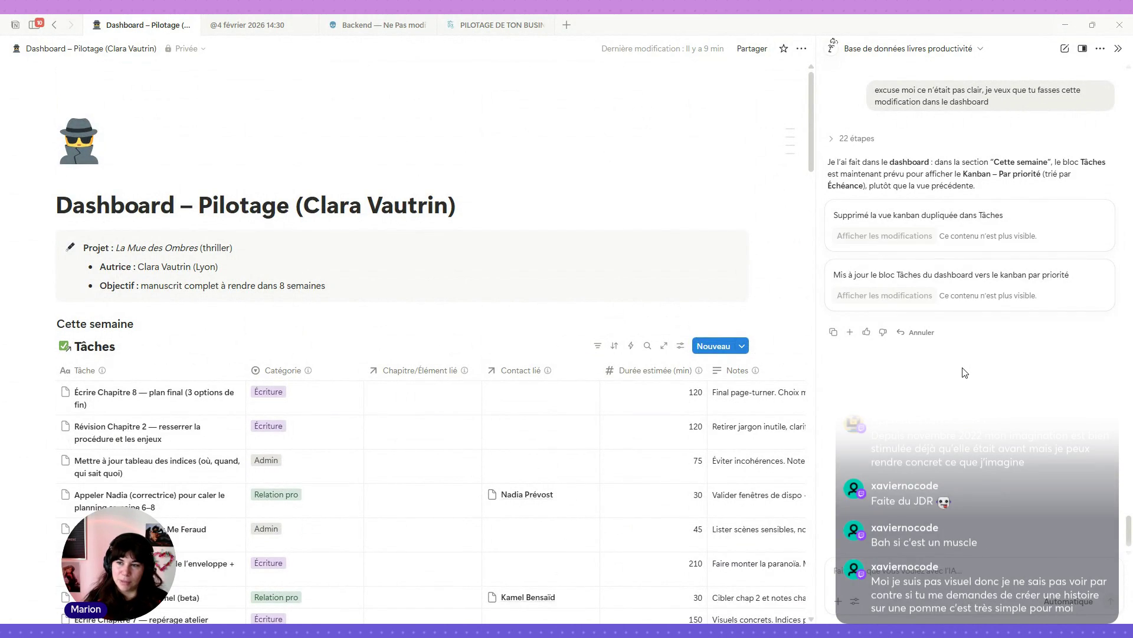
scroll(522, 463, "down", 4)
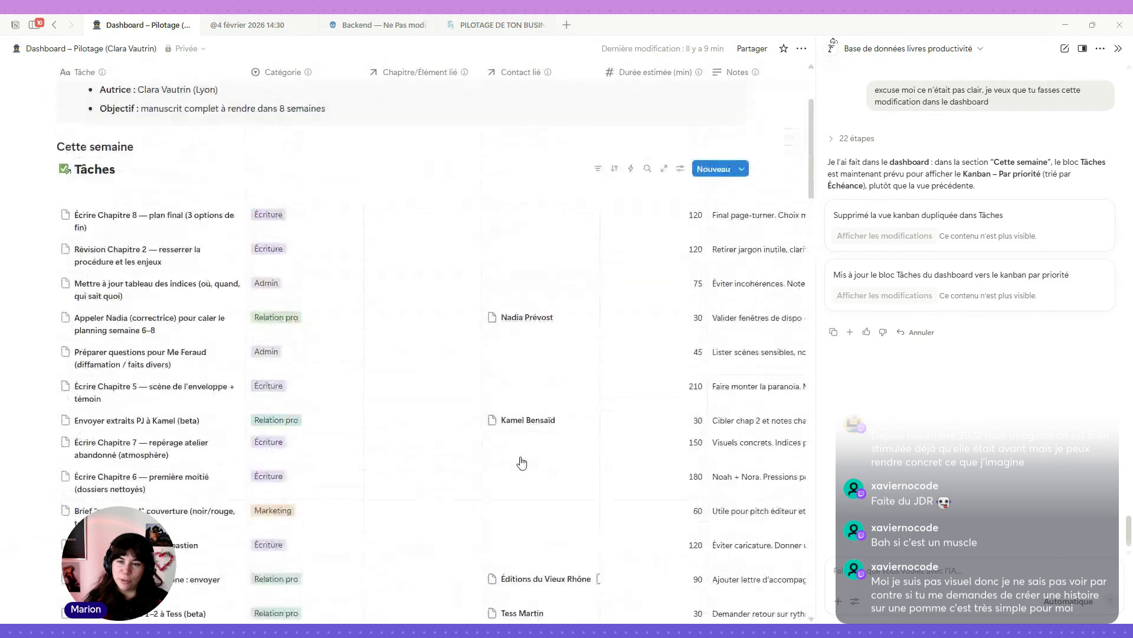
scroll(522, 464, "up", 4)
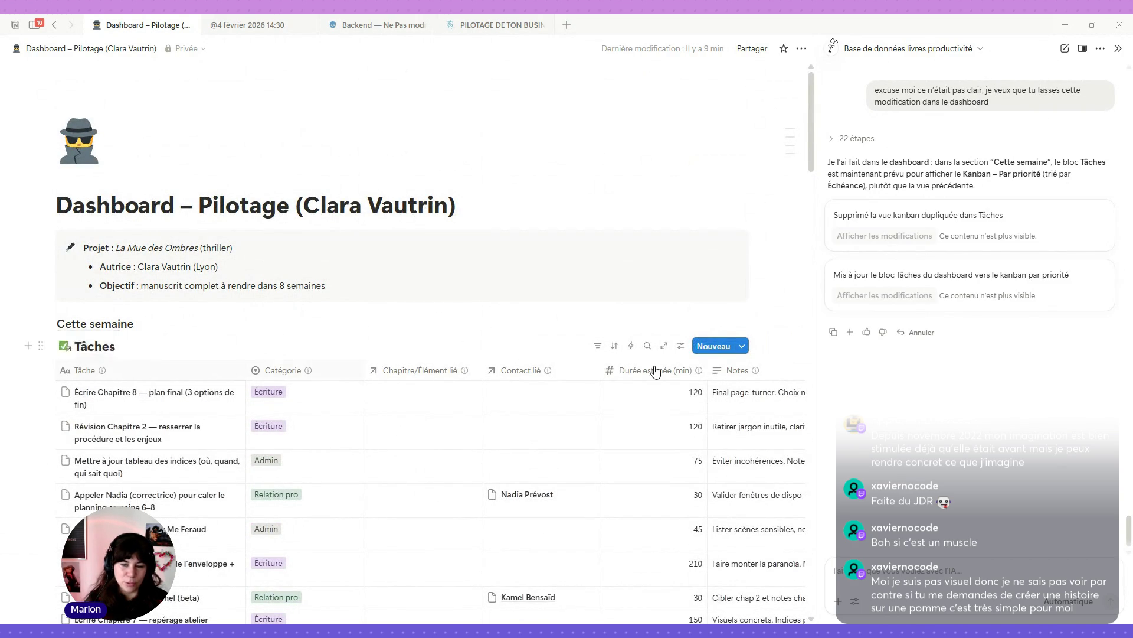
scroll(655, 371, "down", 10)
scroll(656, 372, "down", 5)
scroll(655, 373, "down", 5)
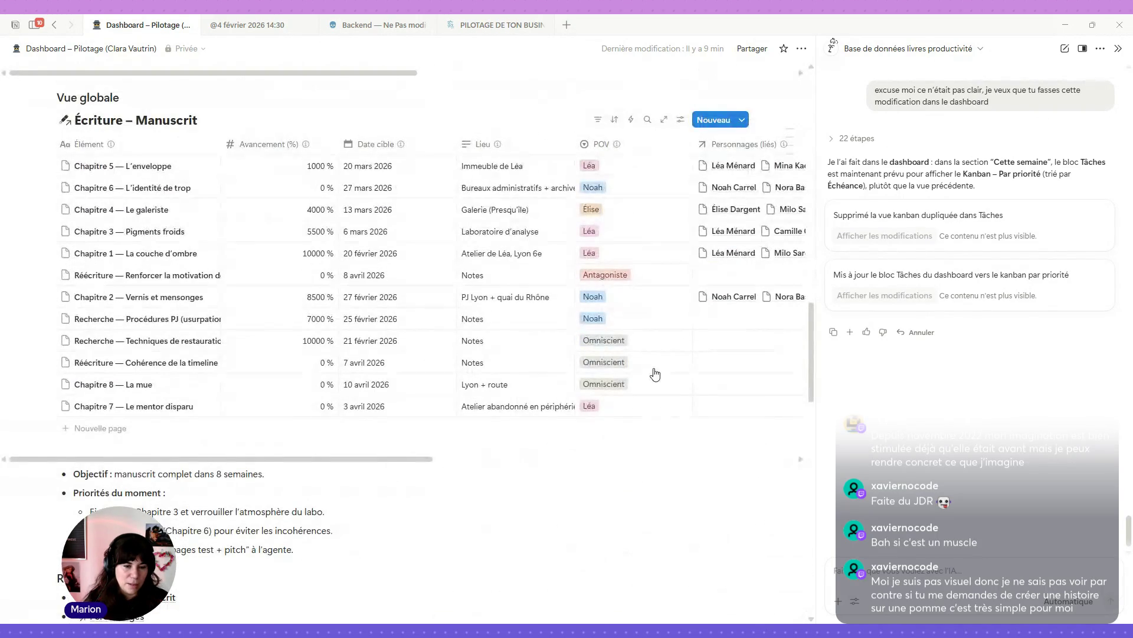
scroll(655, 372, "down", 2)
scroll(653, 372, "up", 3)
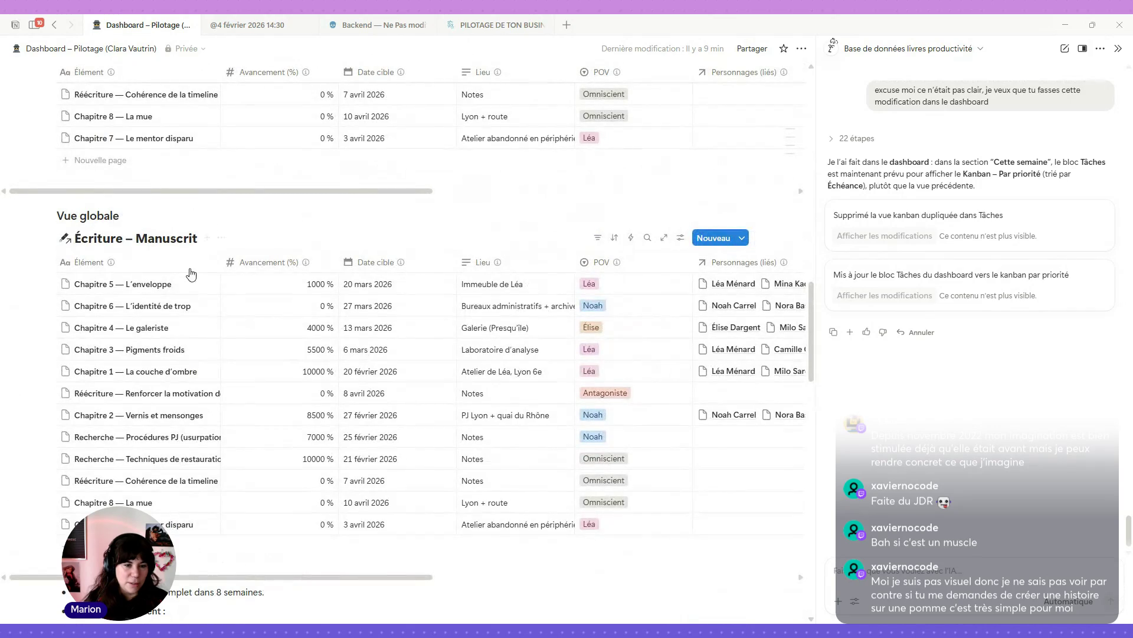
Step: Widen the Élément column so chapter titles fit, inspect Chapitre 1's progress, and show the Avancement (%) options
left_click_drag(220, 266, 341, 266)
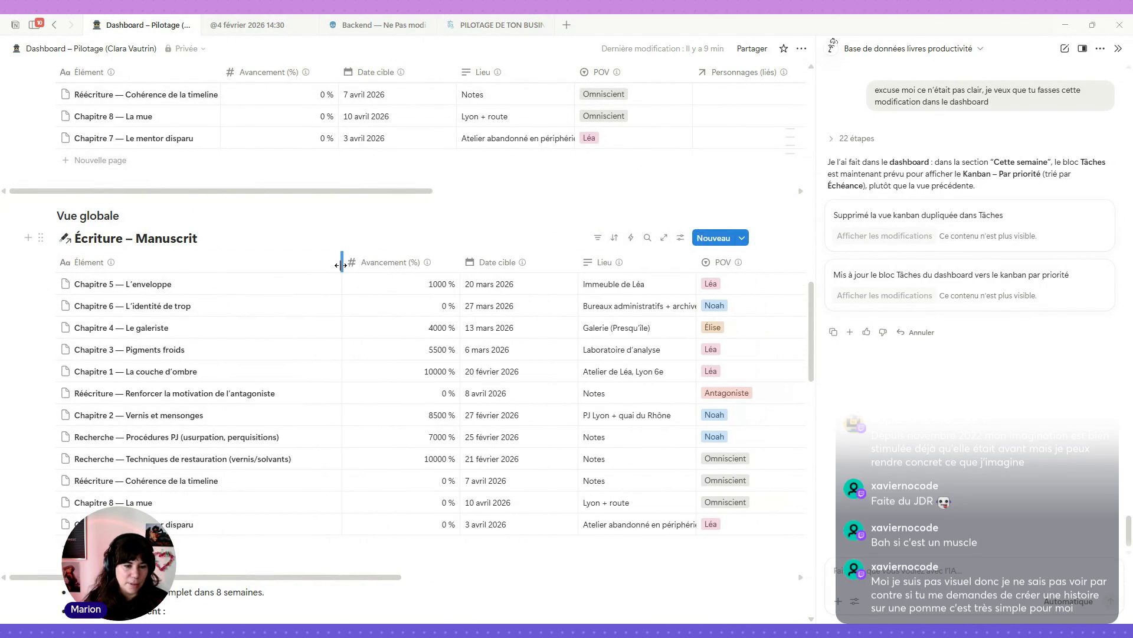
mouse_move(142, 415)
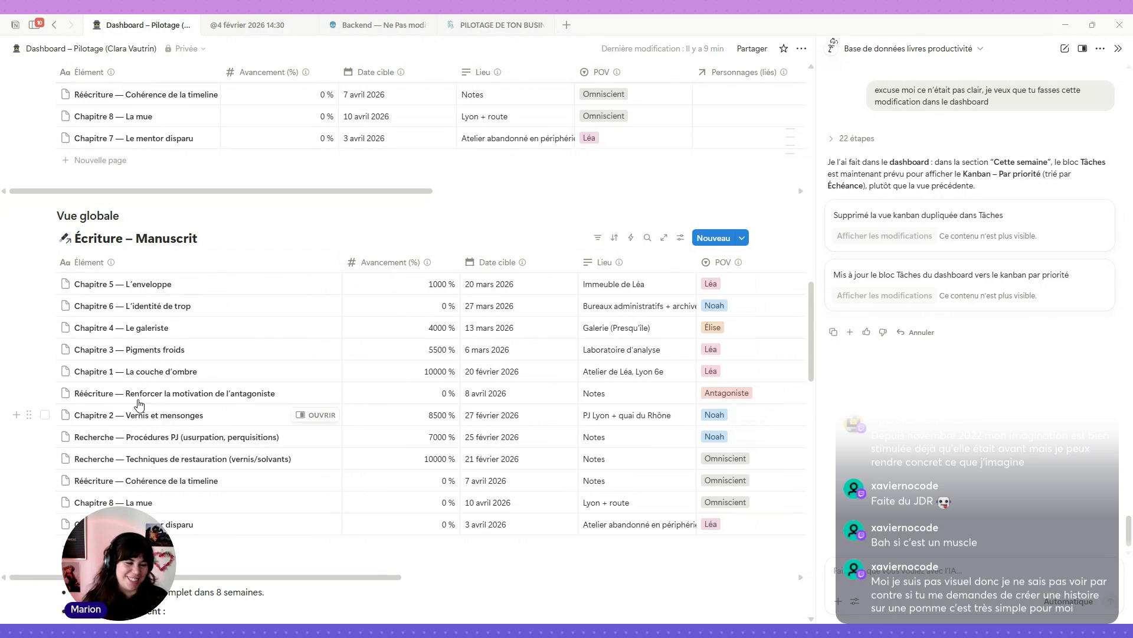
scroll(235, 407, "down", 3)
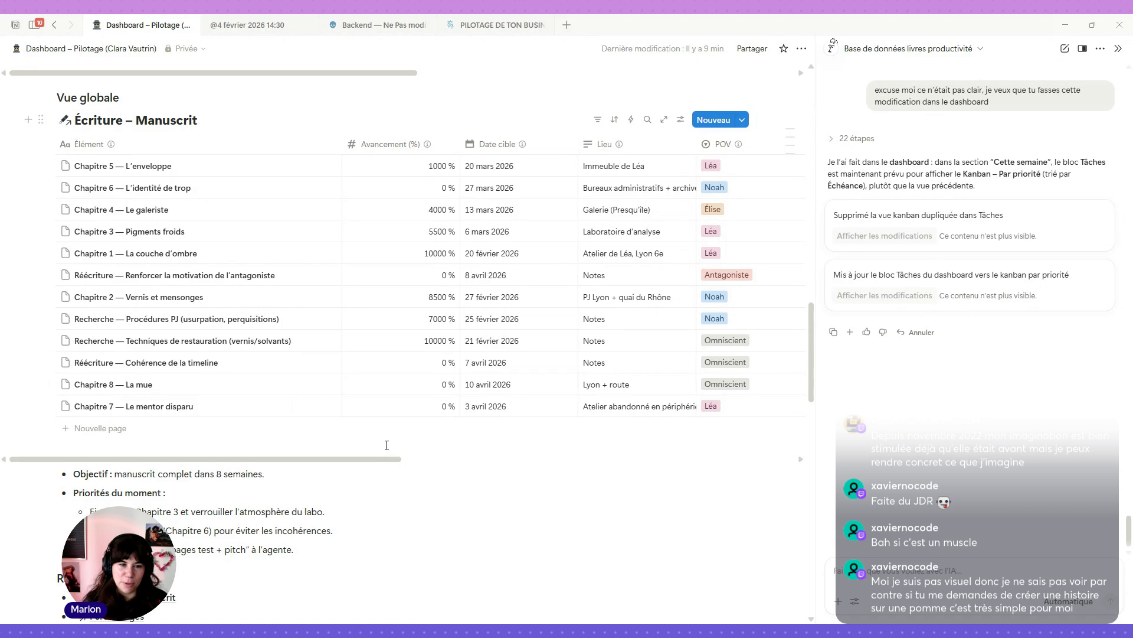
mouse_move(266, 371)
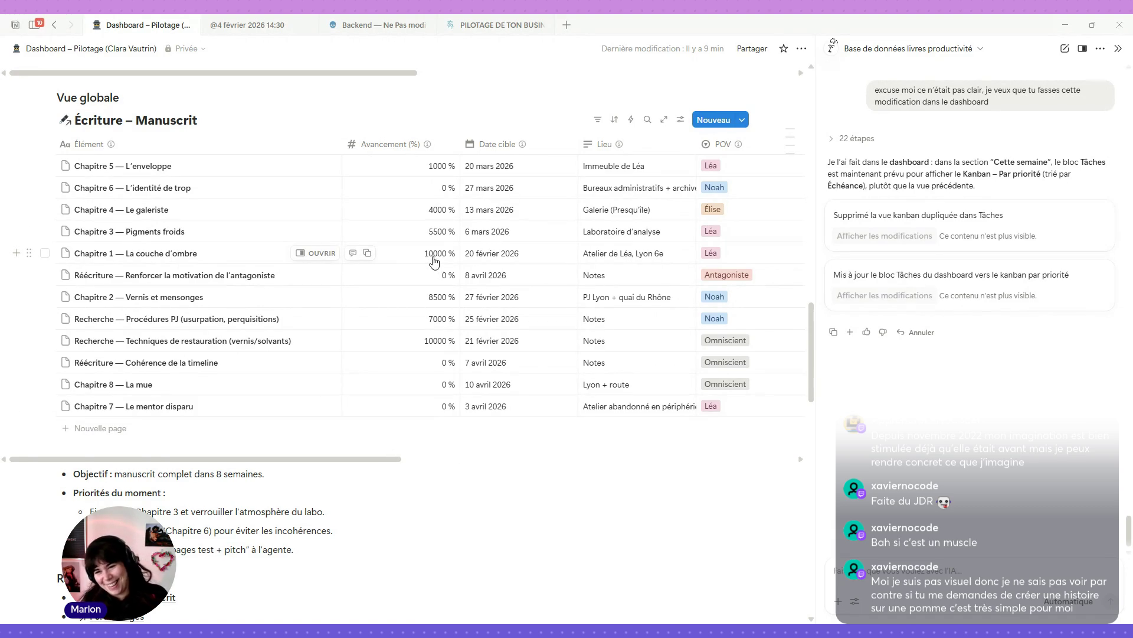
left_click(430, 257)
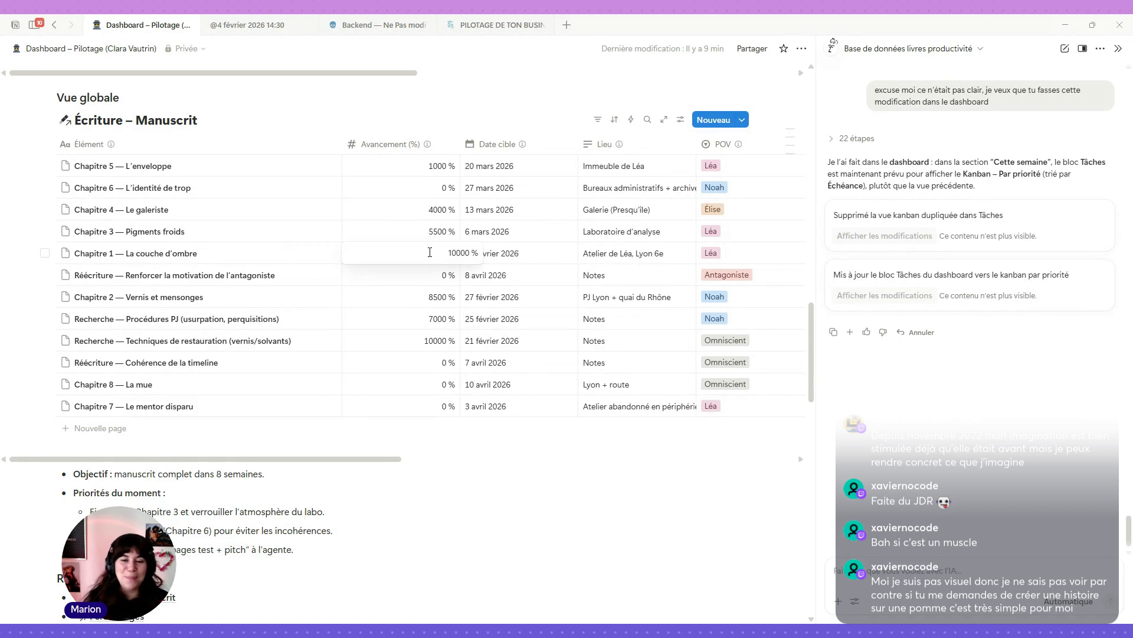
left_click(415, 143)
left_click(450, 107)
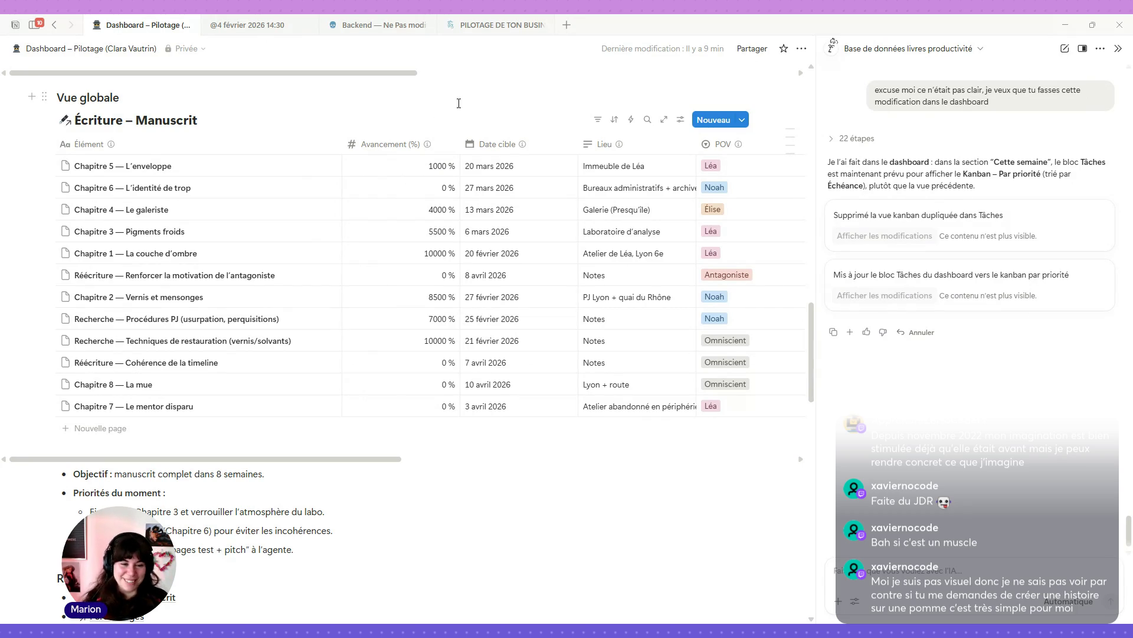
mouse_move(433, 209)
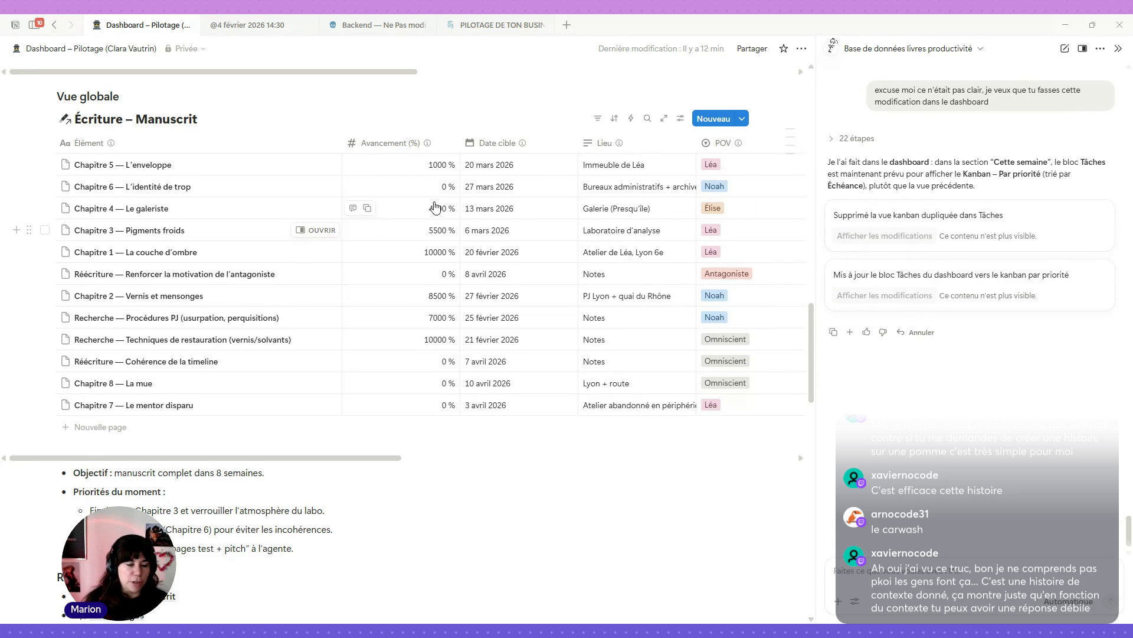
scroll(437, 231, "down", 3)
scroll(417, 296, "down", 3)
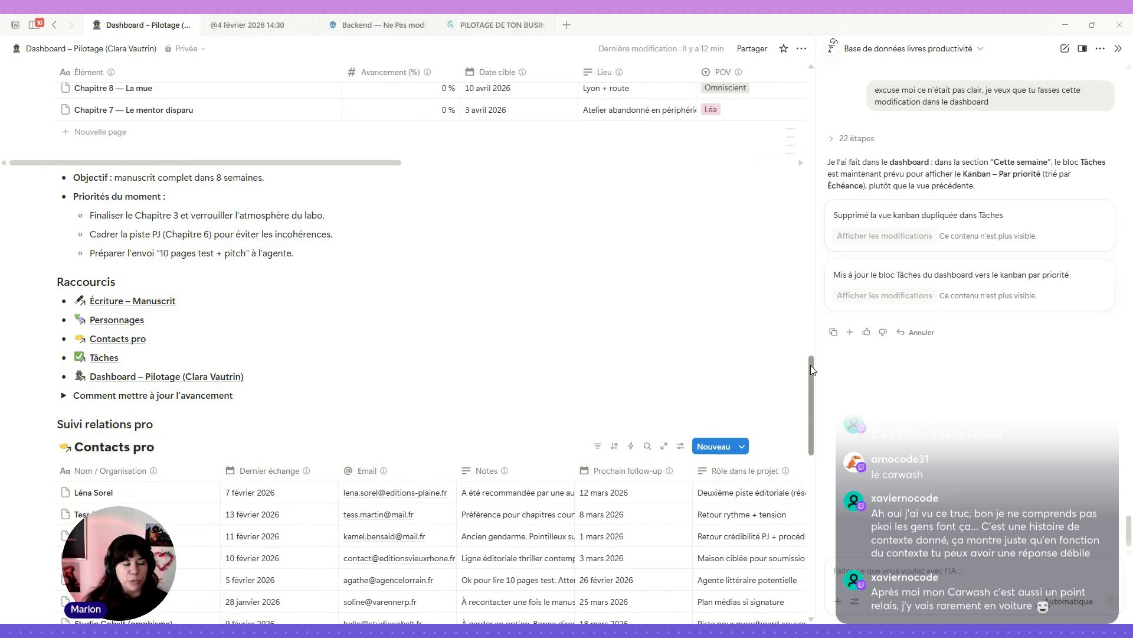
scroll(773, 369, "down", 2)
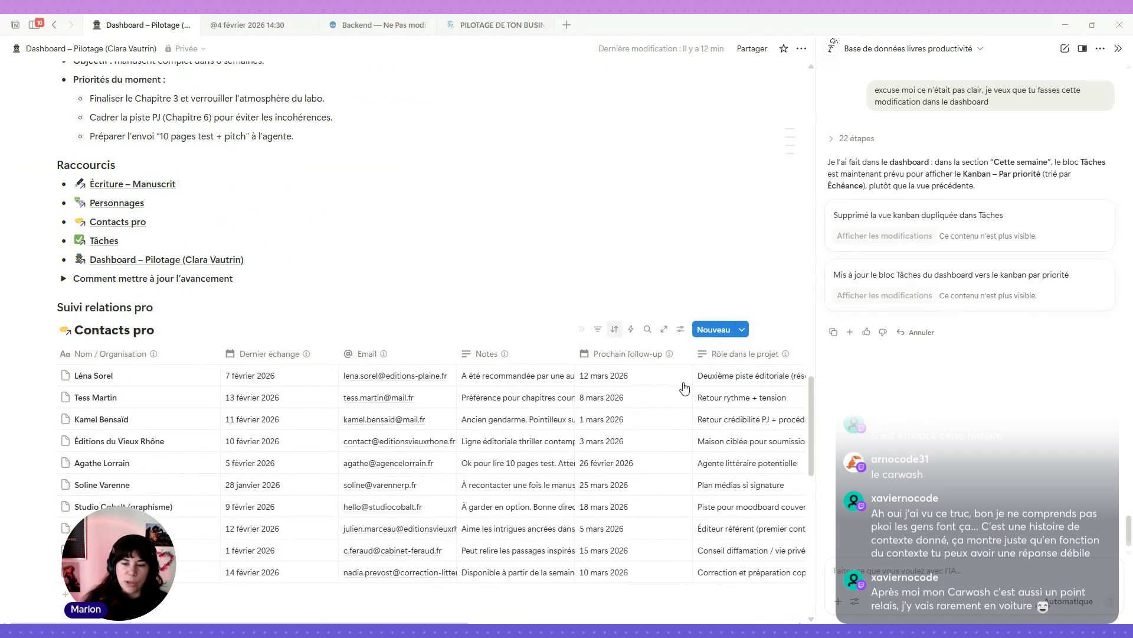
scroll(675, 195, "down", 1)
scroll(675, 195, "down", 3)
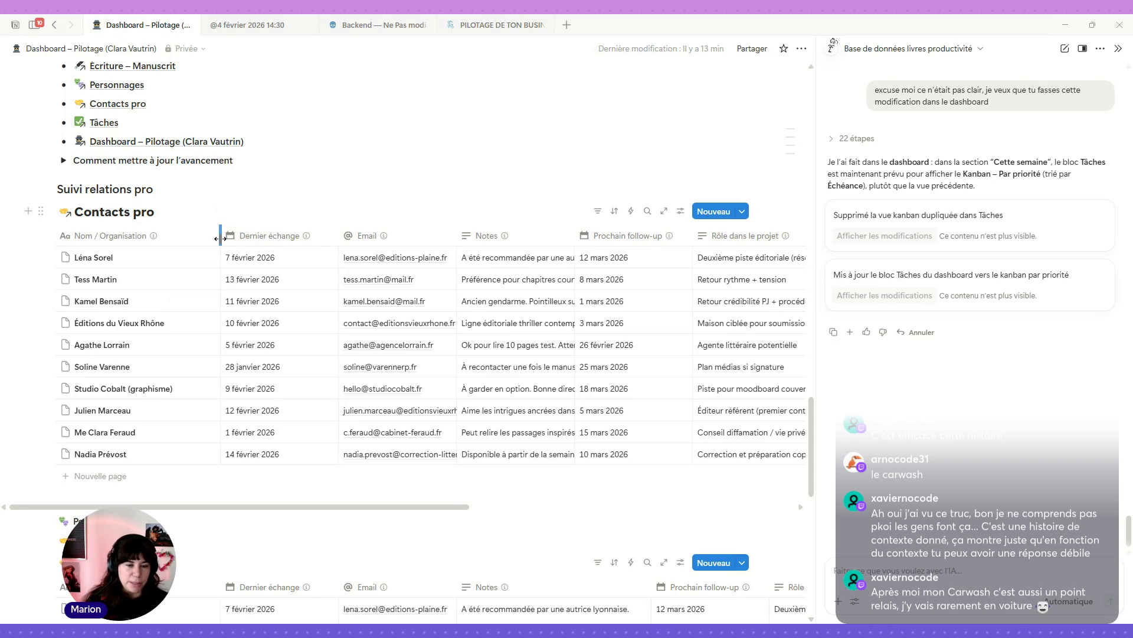
Step: Narrow the Nom / Organisation column of Contacts pro so another column fits on screen
left_click_drag(220, 238, 194, 237)
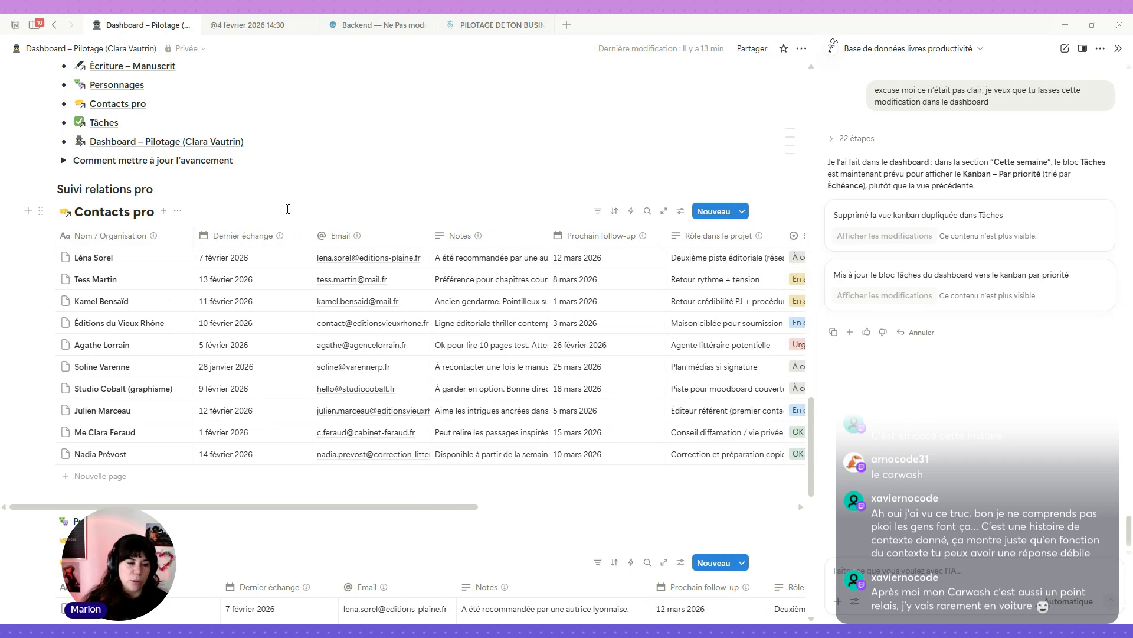
scroll(412, 194, "down", 2)
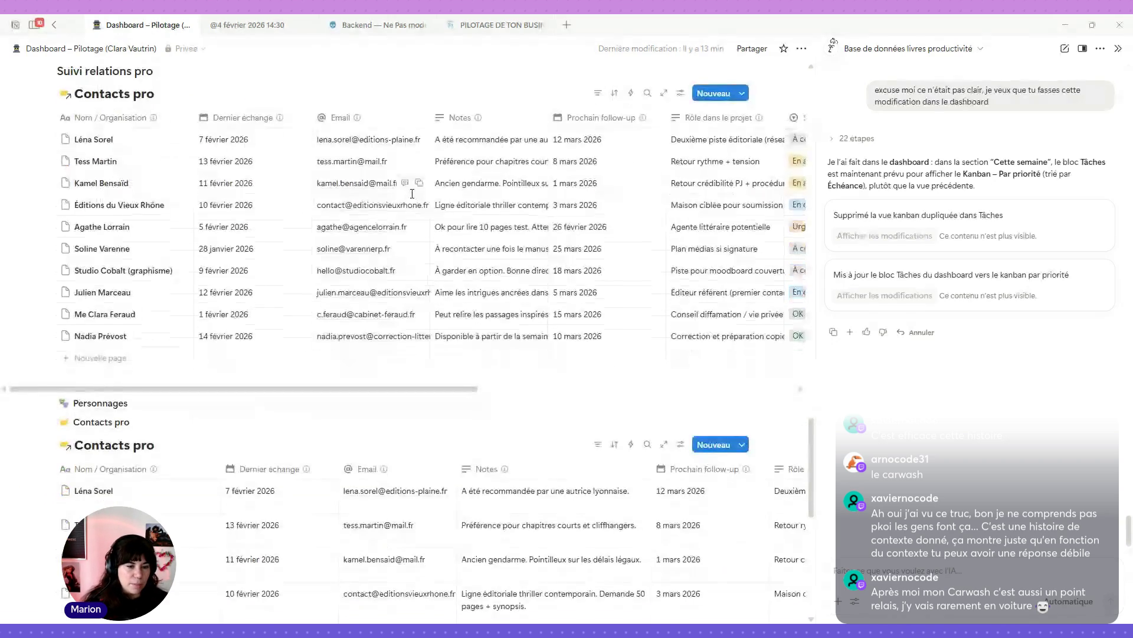
scroll(94, 308, "down", 2)
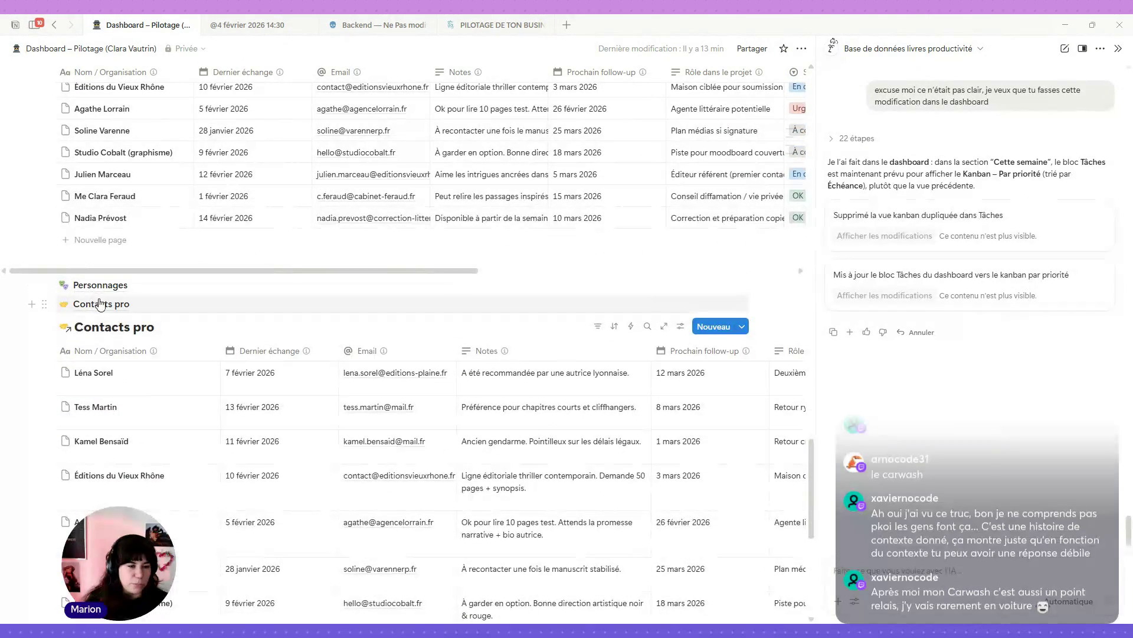
scroll(109, 284, "up", 4)
scroll(168, 353, "down", 3)
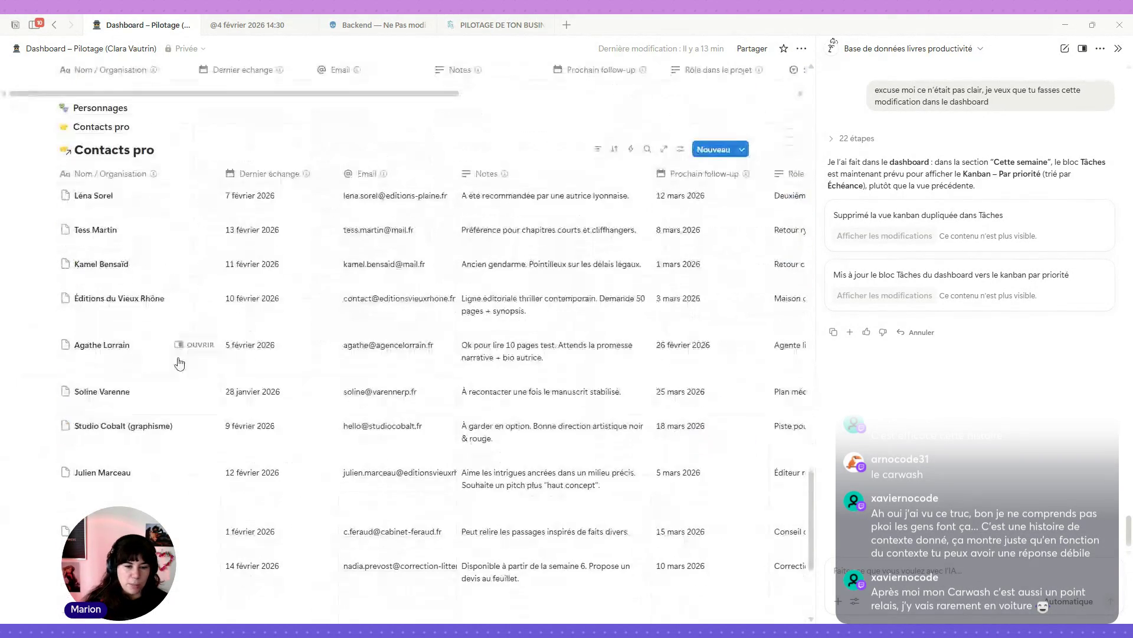
scroll(333, 342, "down", 2)
scroll(335, 343, "down", 1)
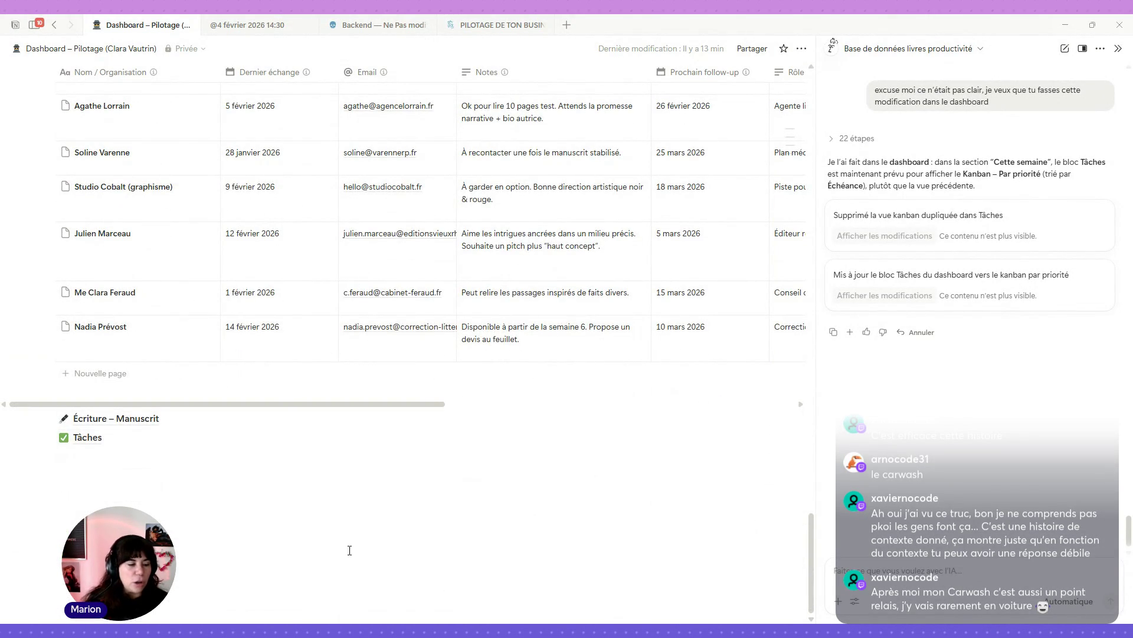
scroll(526, 420, "up", 1)
scroll(527, 421, "up", 2)
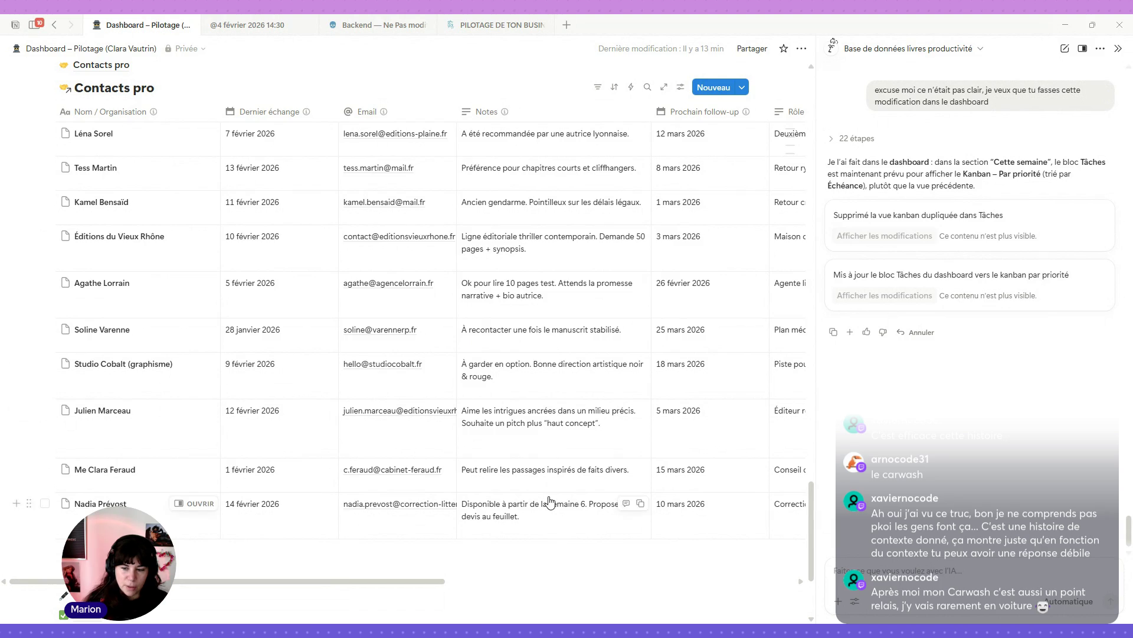
scroll(545, 487, "up", 1)
scroll(545, 486, "up", 2)
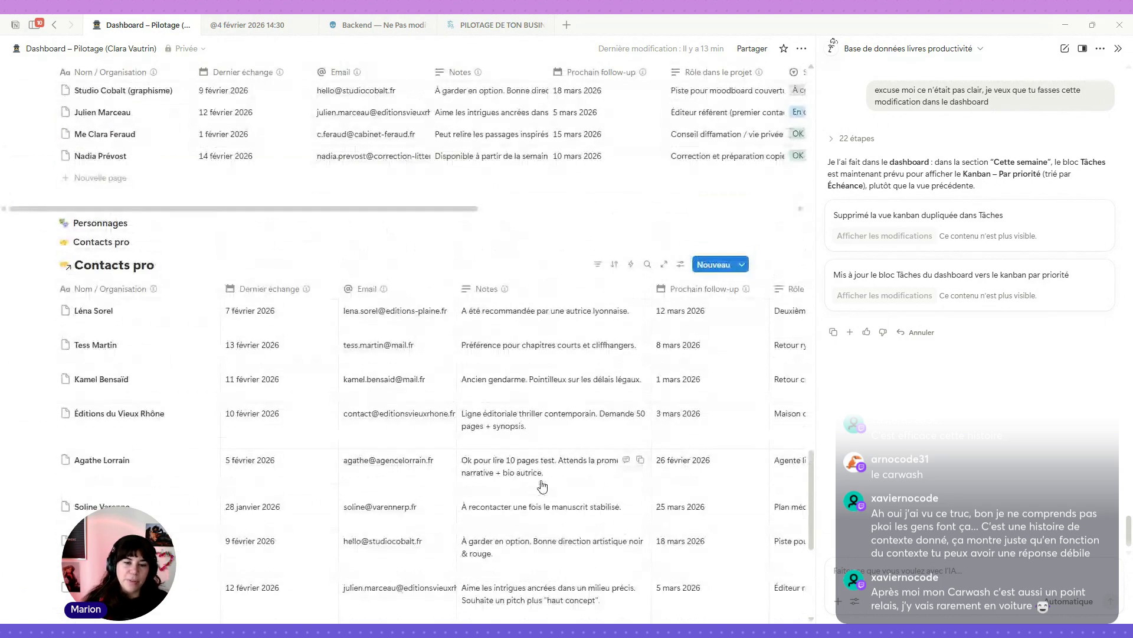
scroll(531, 474, "down", 1)
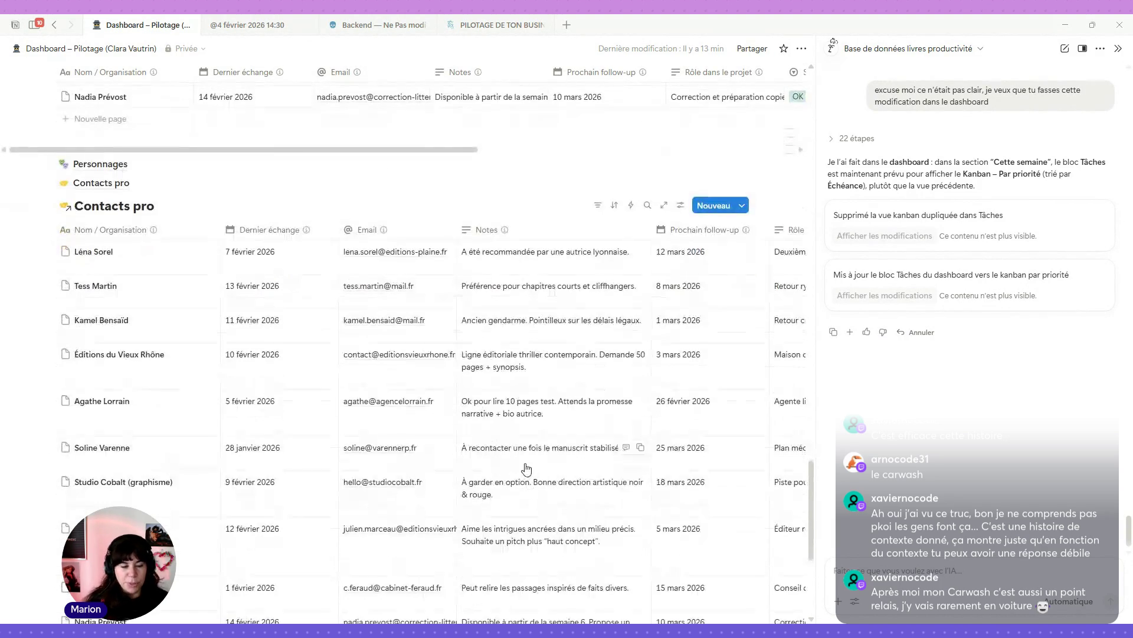
scroll(481, 361, "right", 1)
scroll(480, 363, "right", 5)
scroll(482, 363, "right", 5)
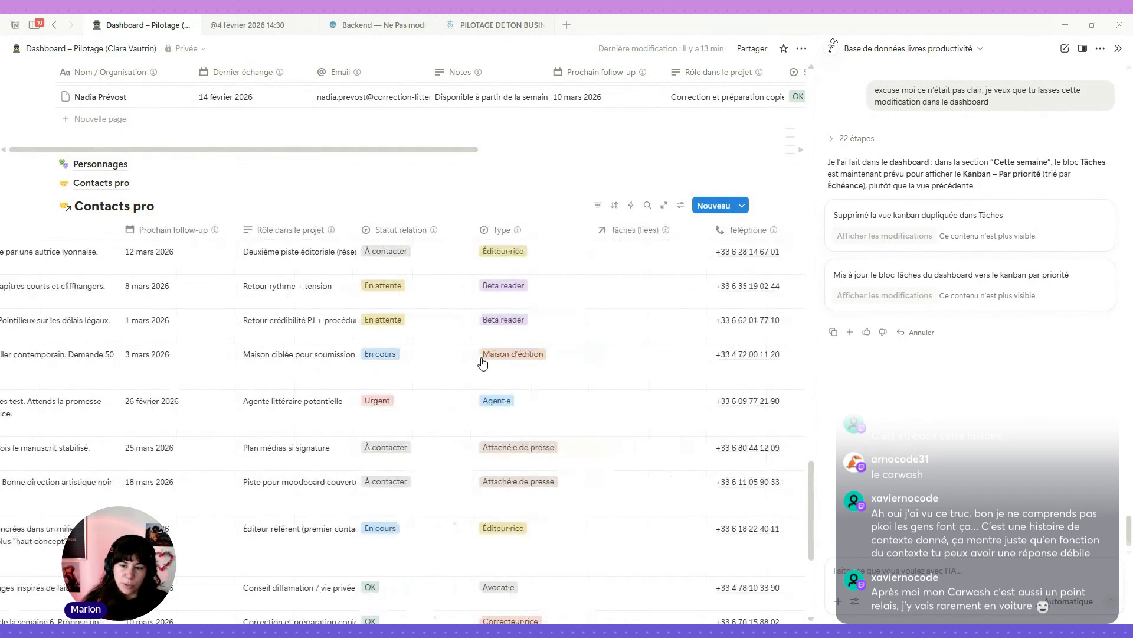
scroll(483, 363, "left", 1)
scroll(485, 368, "left", 5)
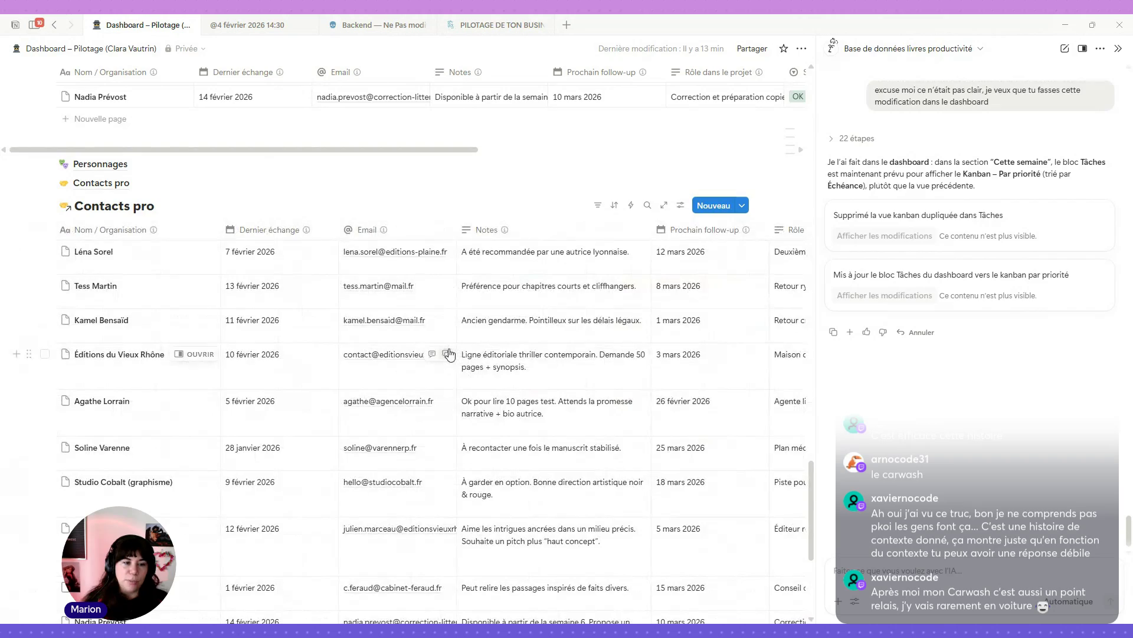
scroll(360, 333, "up", 3)
scroll(392, 360, "up", 2)
scroll(390, 359, "up", 2)
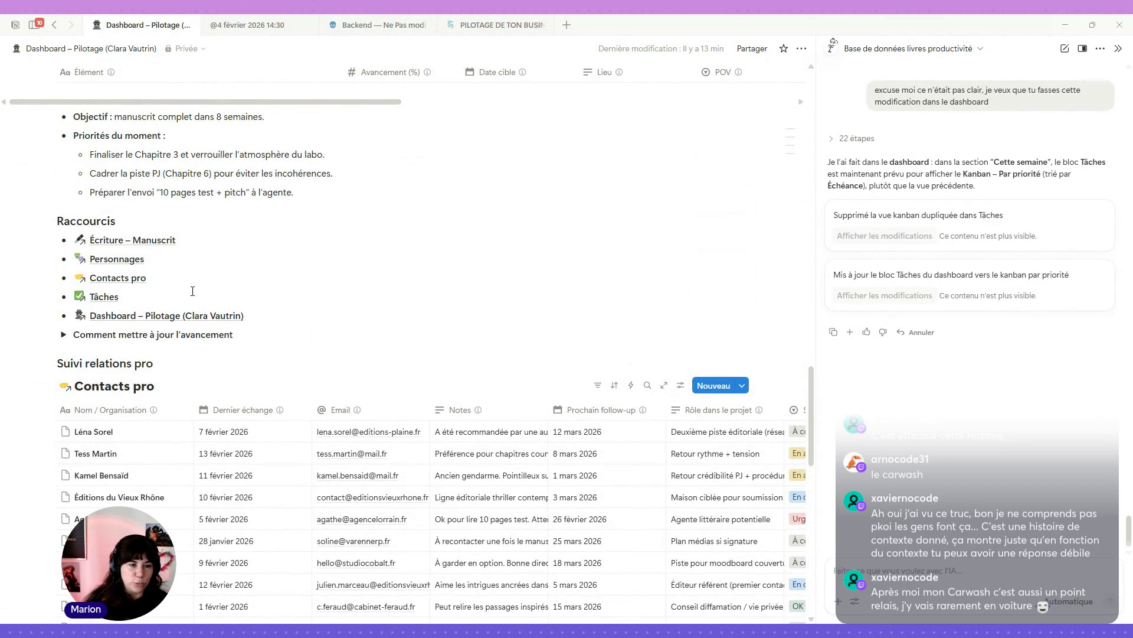
scroll(203, 329, "up", 1)
scroll(306, 417, "up", 3)
scroll(306, 425, "up", 3)
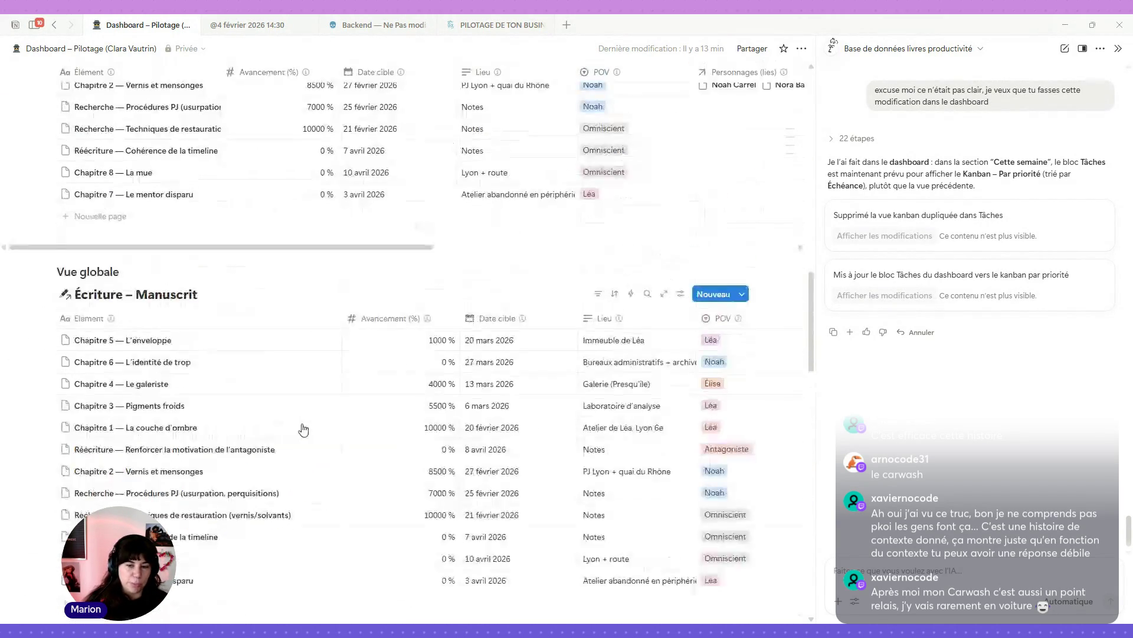
scroll(174, 305, "down", 5)
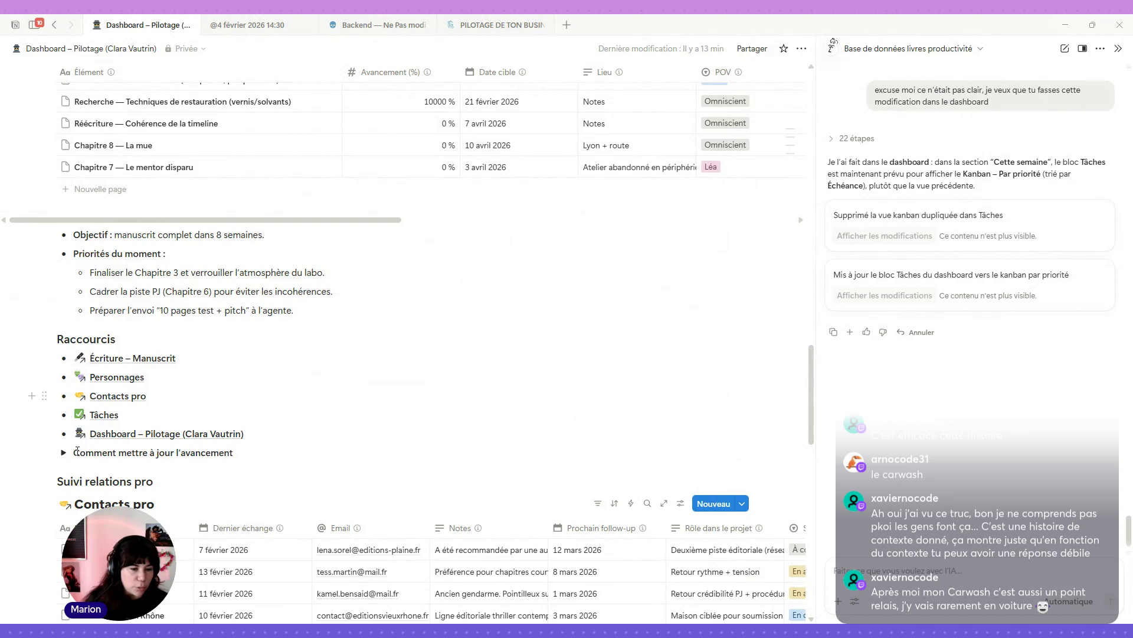
scroll(189, 431, "up", 1)
scroll(286, 398, "up", 1)
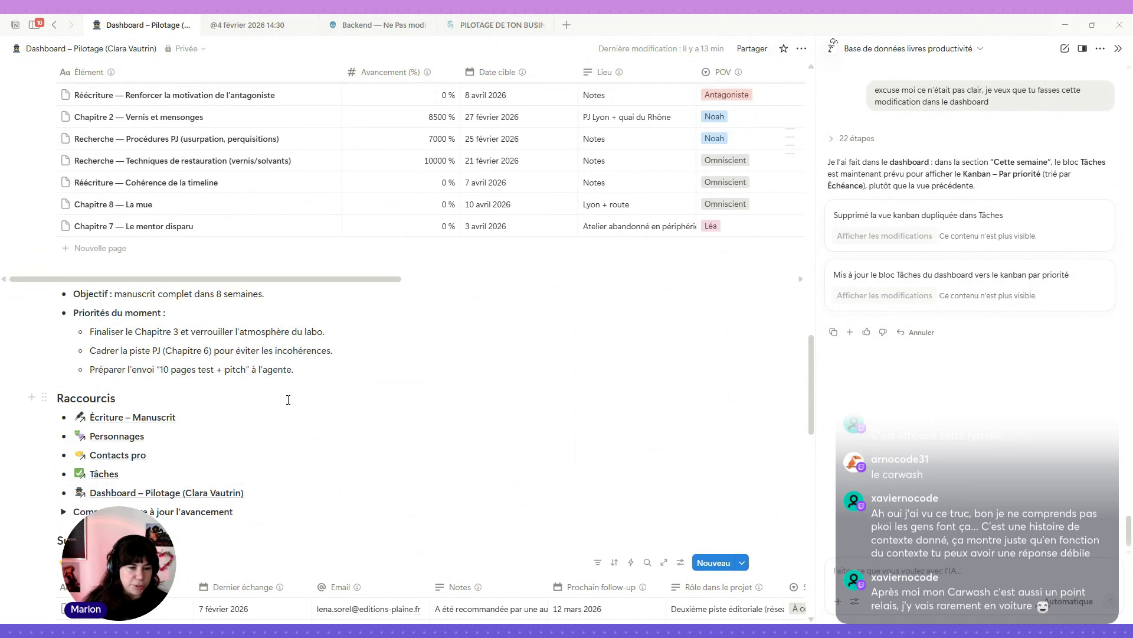
scroll(367, 452, "up", 2)
scroll(372, 457, "up", 3)
scroll(372, 457, "up", 3)
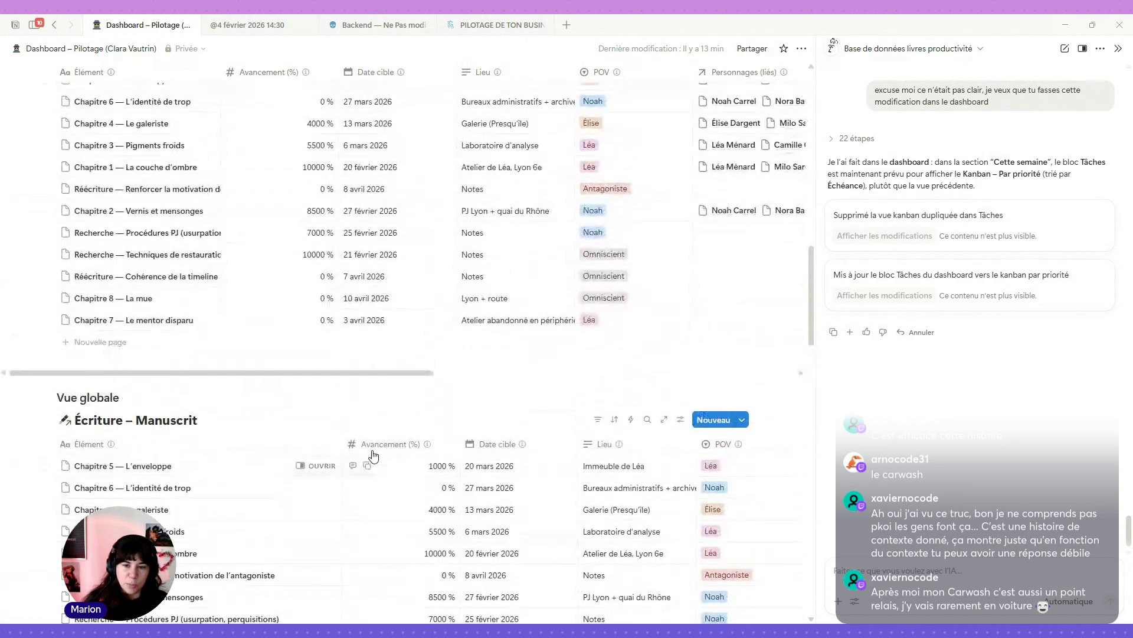
scroll(373, 457, "up", 3)
scroll(373, 458, "up", 3)
scroll(369, 462, "up", 2)
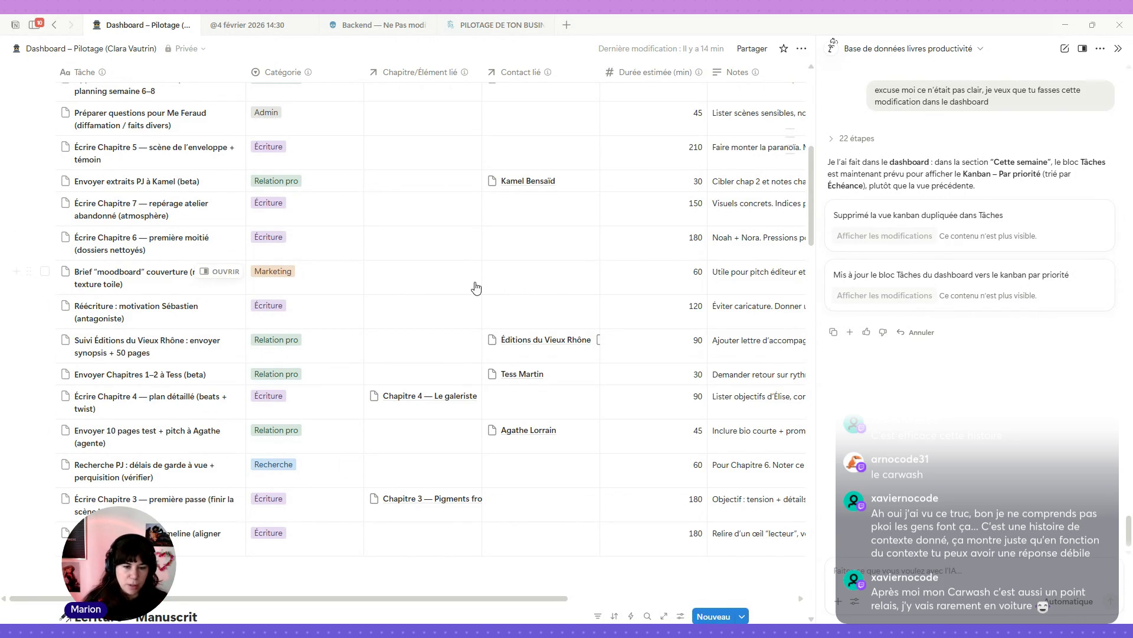
scroll(459, 398, "up", 2)
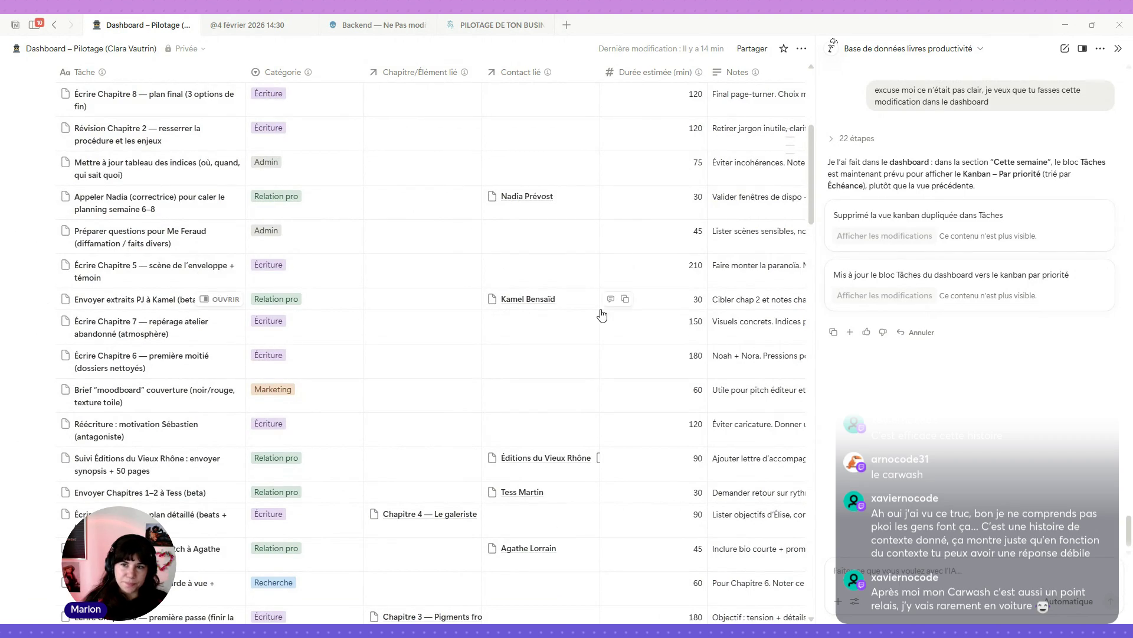
scroll(602, 314, "right", 3)
scroll(602, 314, "right", 4)
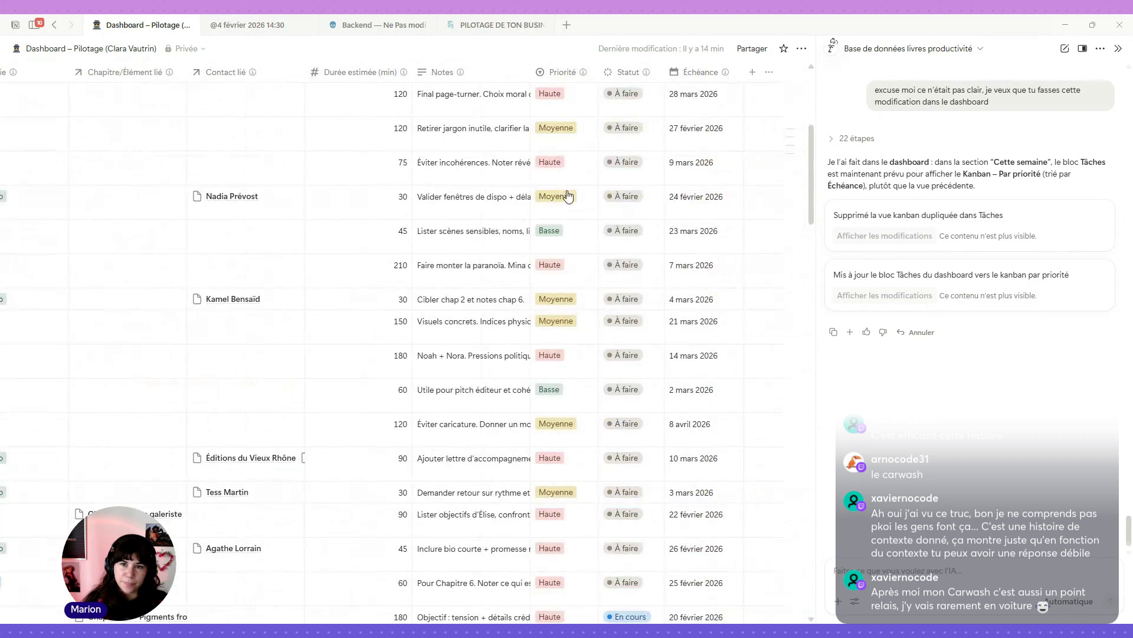
Step: Make the Tâches table's Notes column wrap its text onto several lines
left_click(510, 75)
left_click(473, 260)
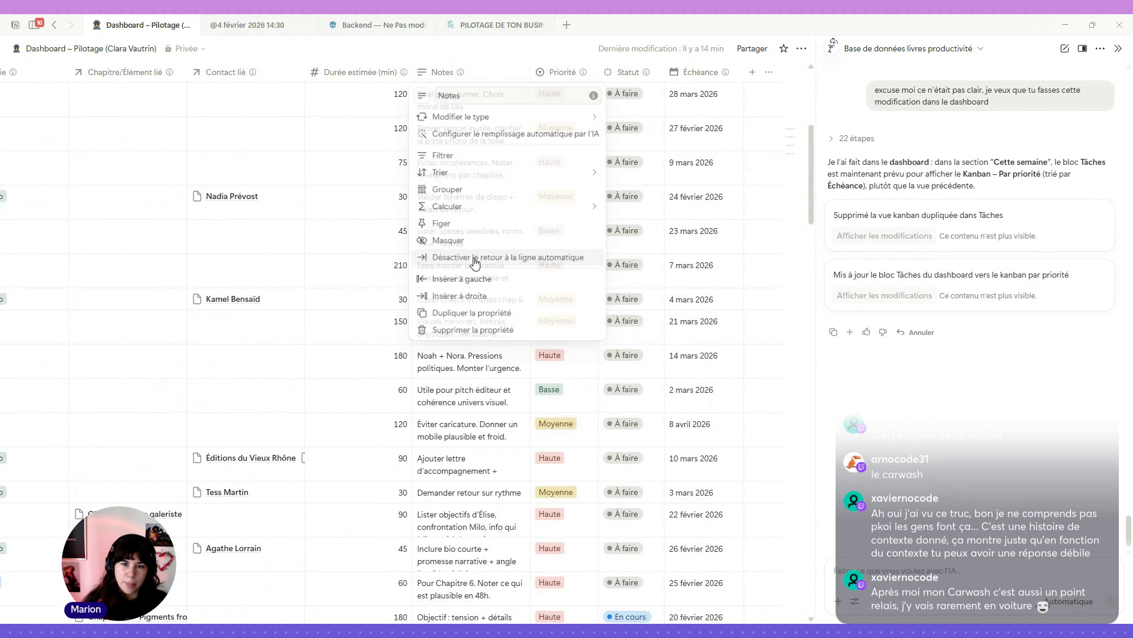
key("Escape")
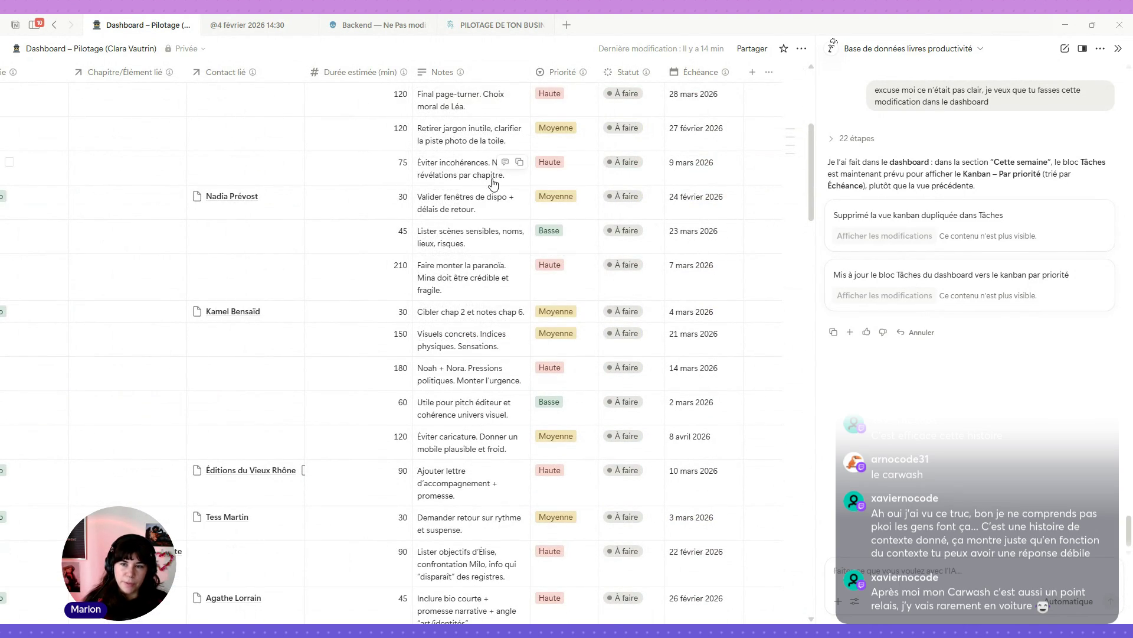
scroll(492, 206, "right", 1)
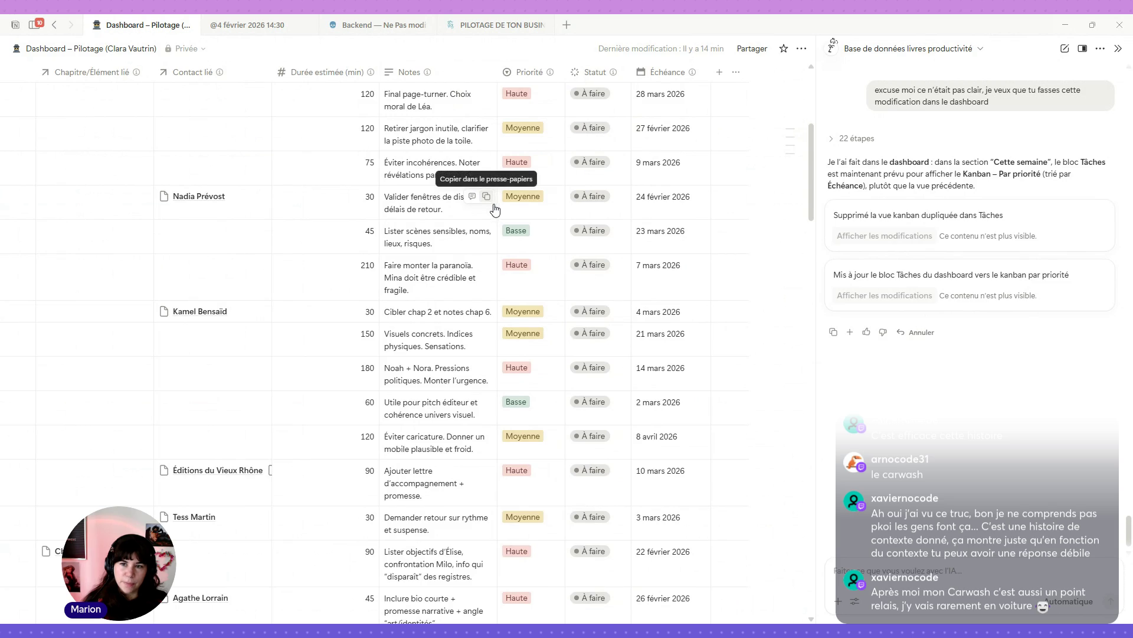
scroll(462, 361, "down", 3)
scroll(462, 361, "down", 3)
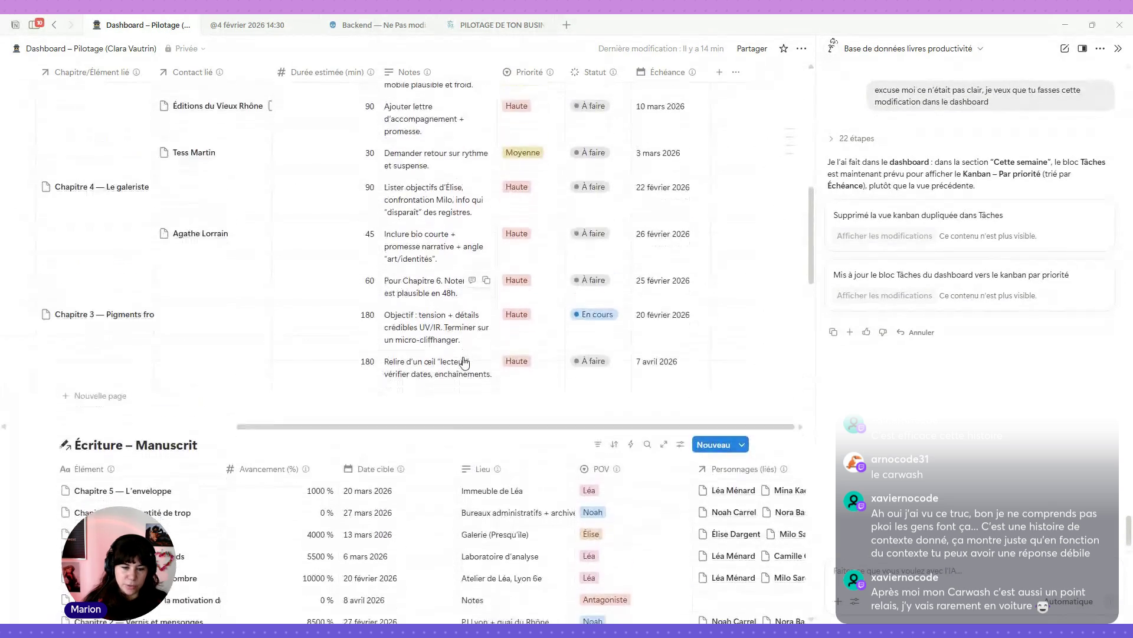
scroll(462, 362, "down", 4)
scroll(463, 362, "down", 1)
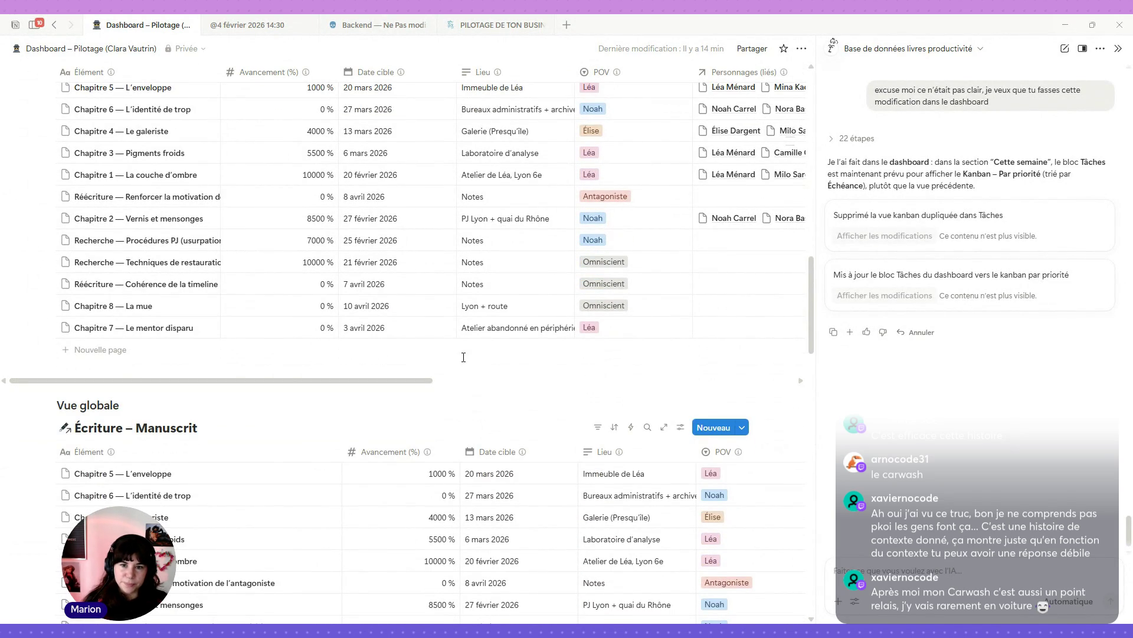
scroll(463, 357, "down", 1)
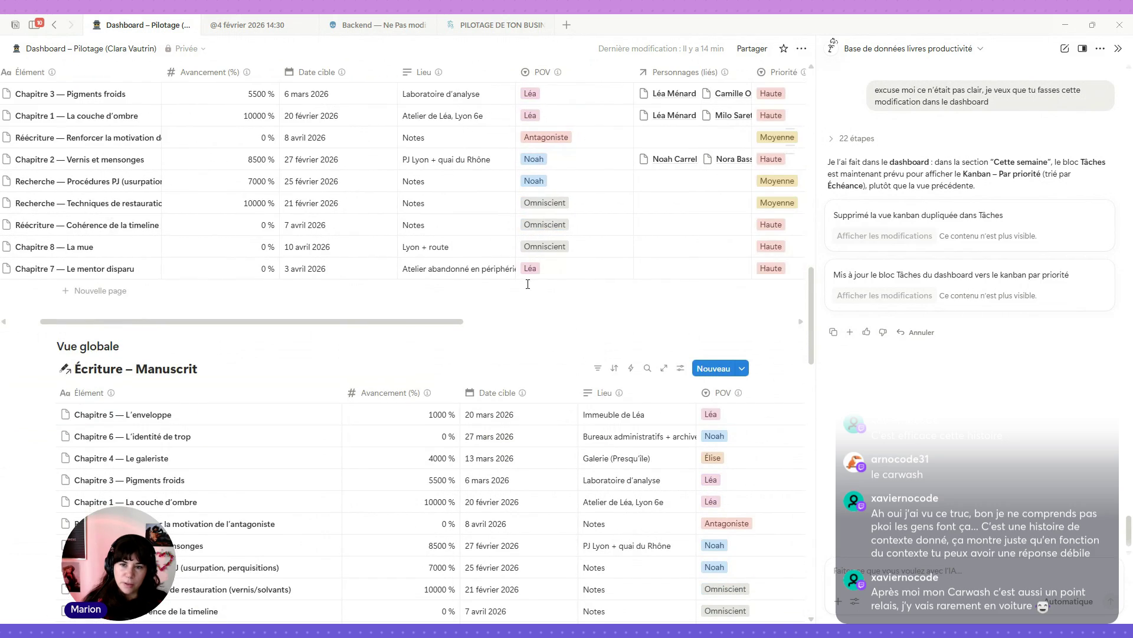
scroll(525, 220, "right", 5)
scroll(525, 221, "right", 4)
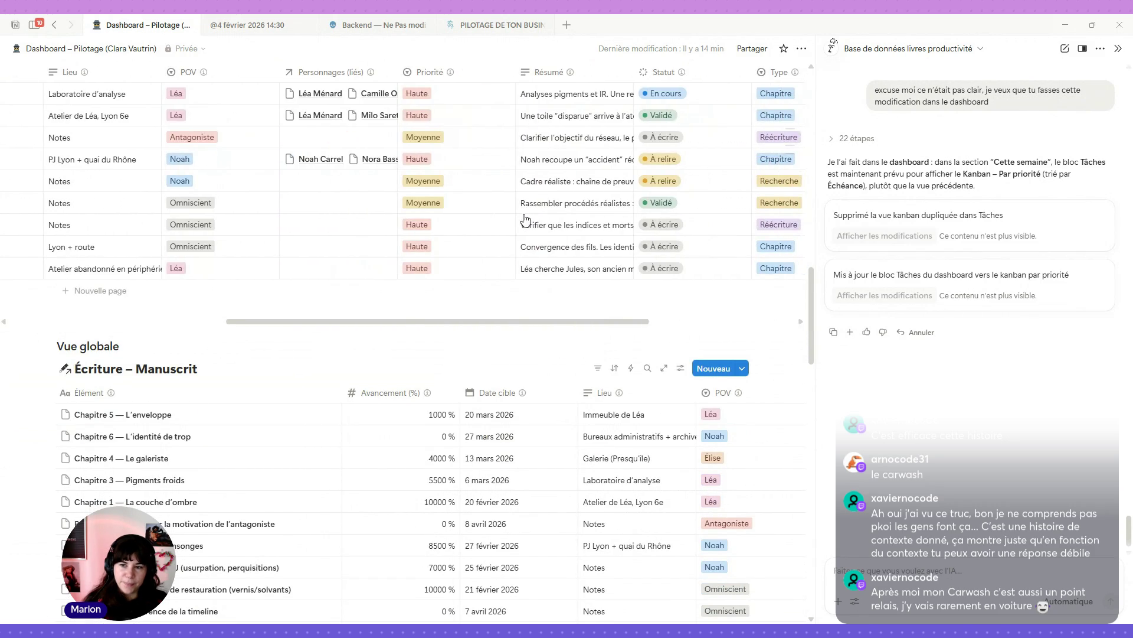
scroll(525, 220, "down", 4)
scroll(523, 222, "right", 6)
scroll(531, 383, "left", 5)
scroll(527, 383, "left", 5)
scroll(523, 384, "left", 4)
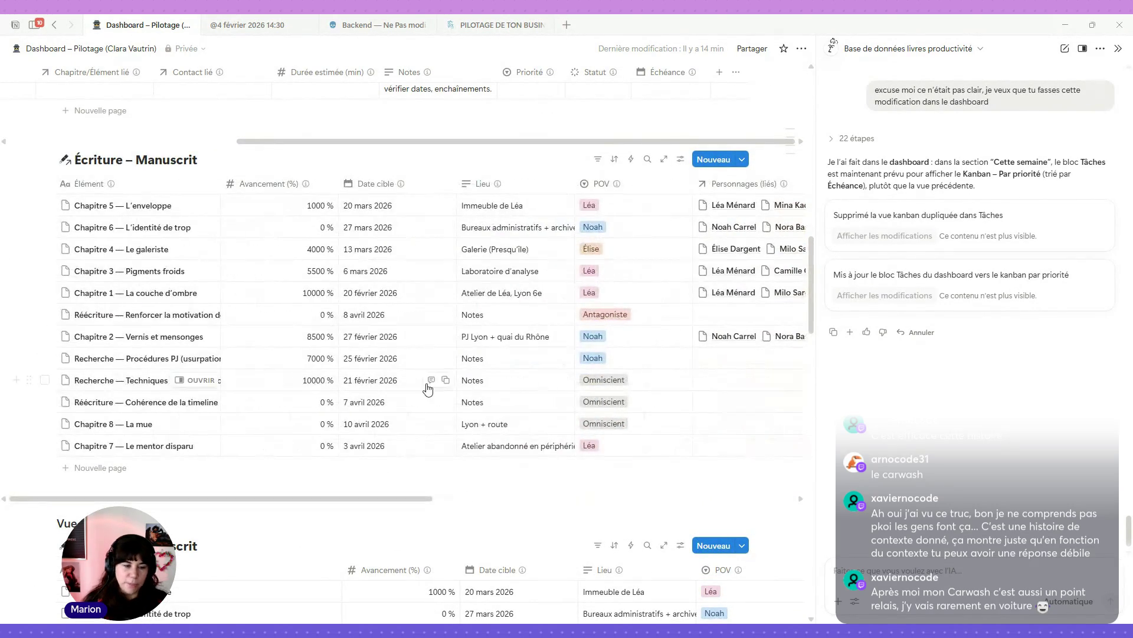
scroll(427, 389, "down", 5)
scroll(428, 389, "down", 1)
scroll(427, 389, "down", 2)
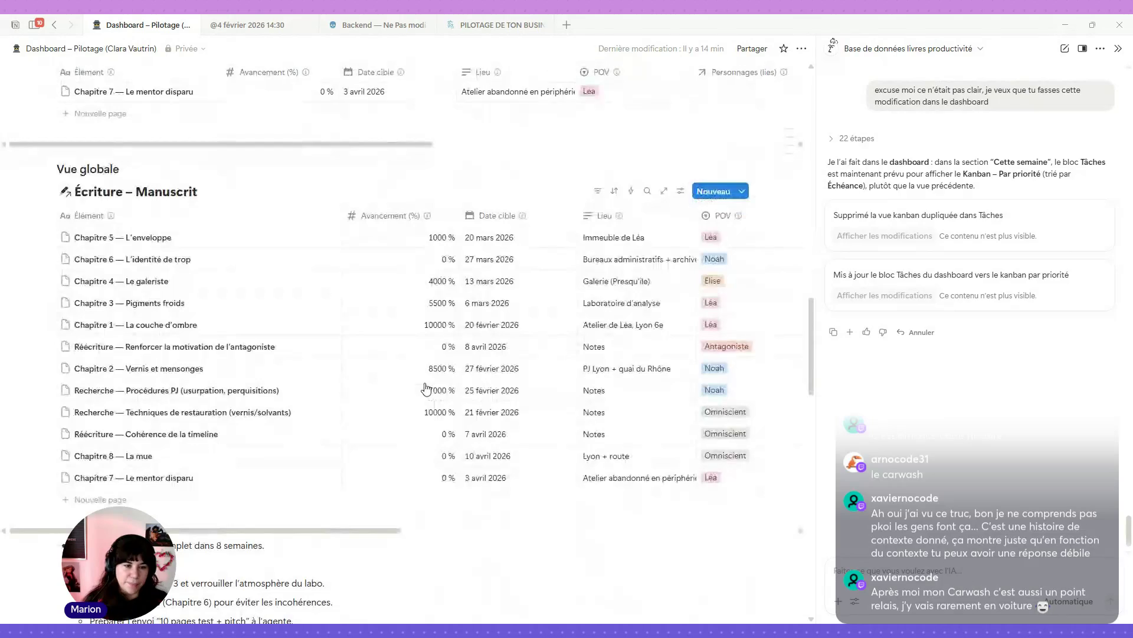
mouse_move(136, 191)
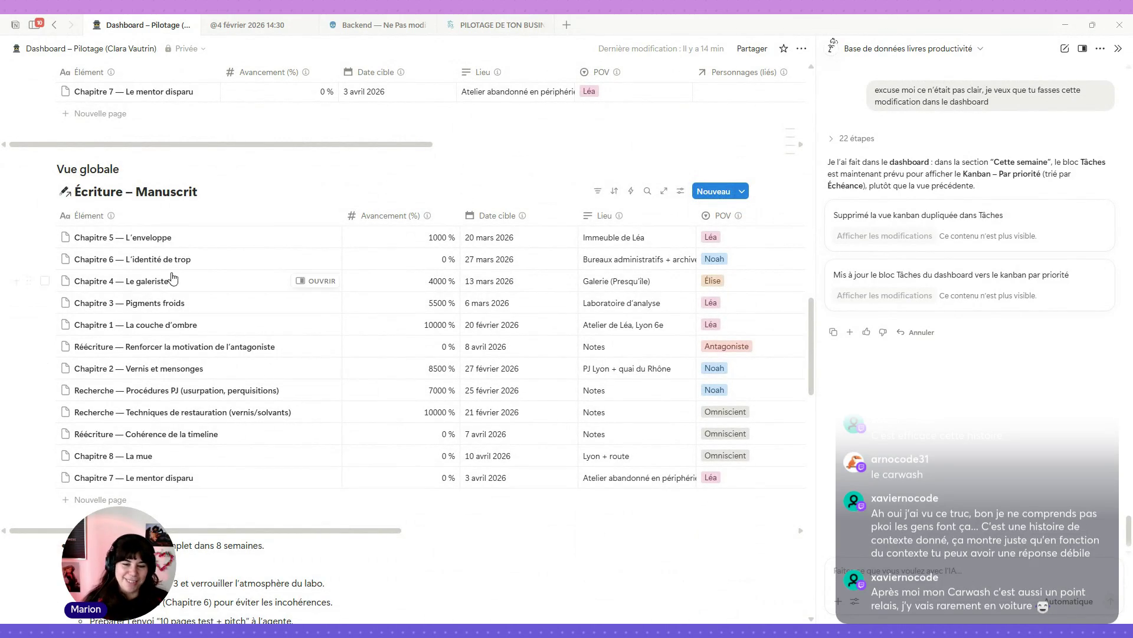
left_click(119, 193)
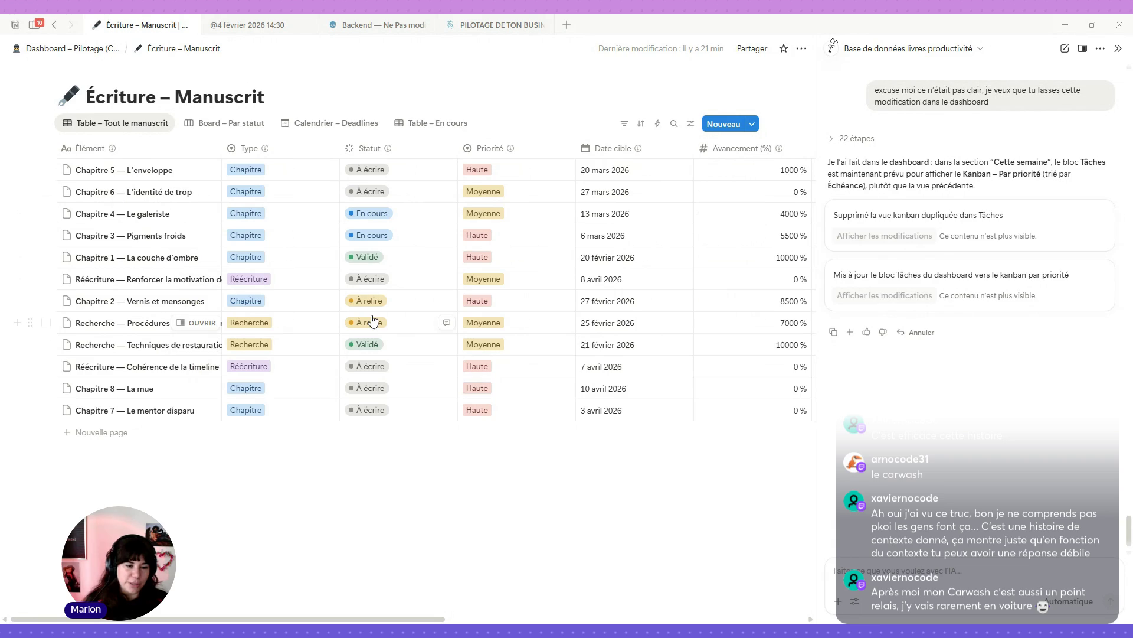
left_click(156, 145)
key("Escape")
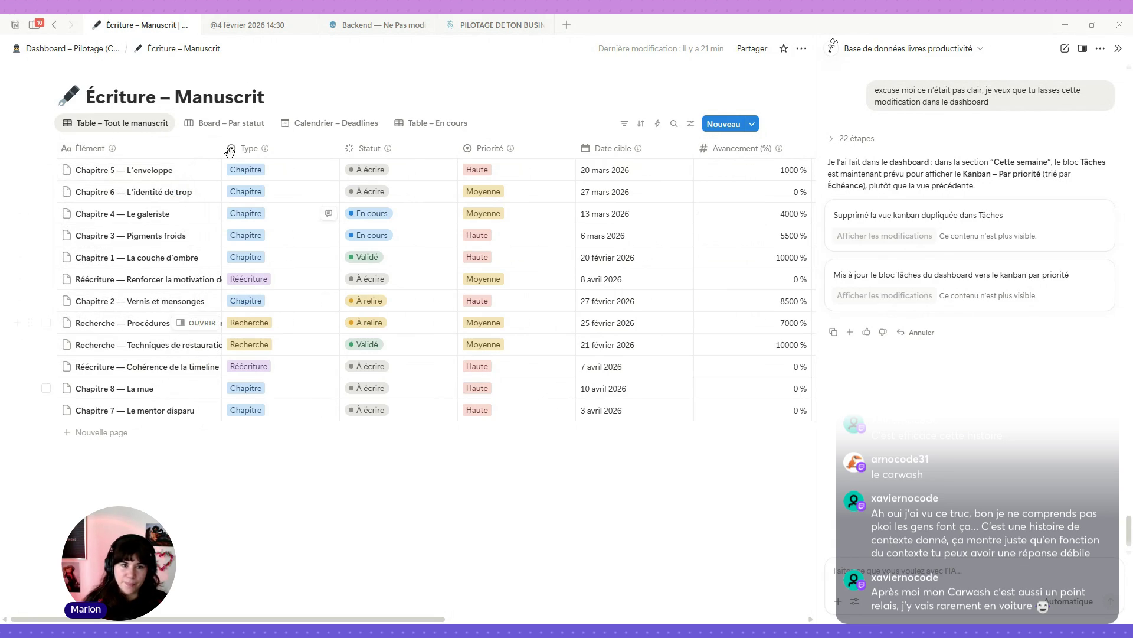
left_click(158, 151)
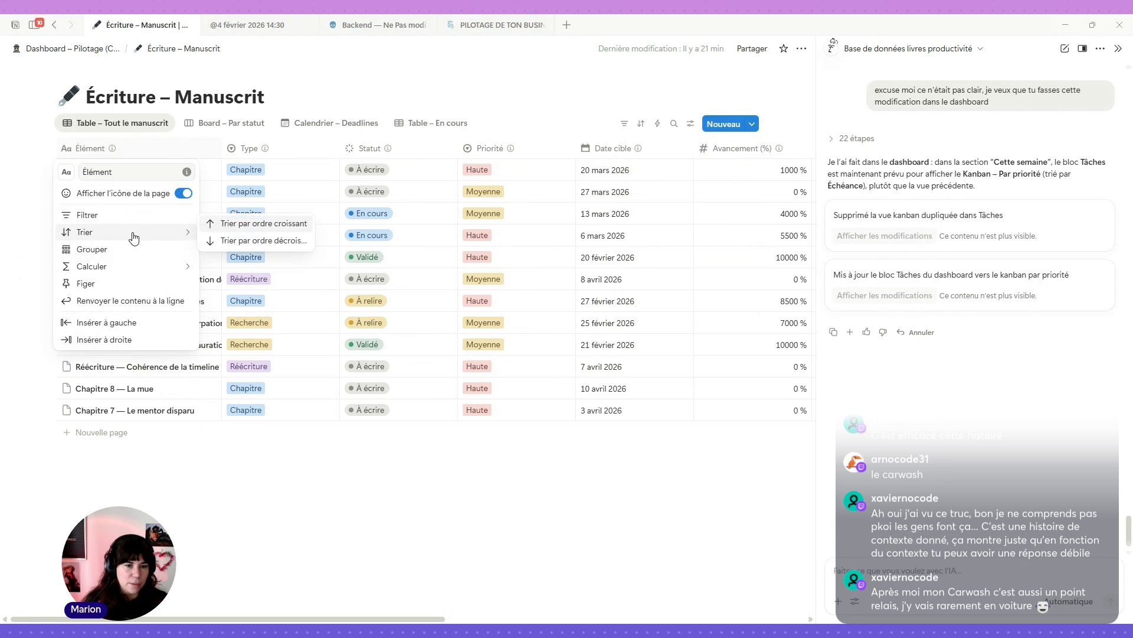
left_click(246, 225)
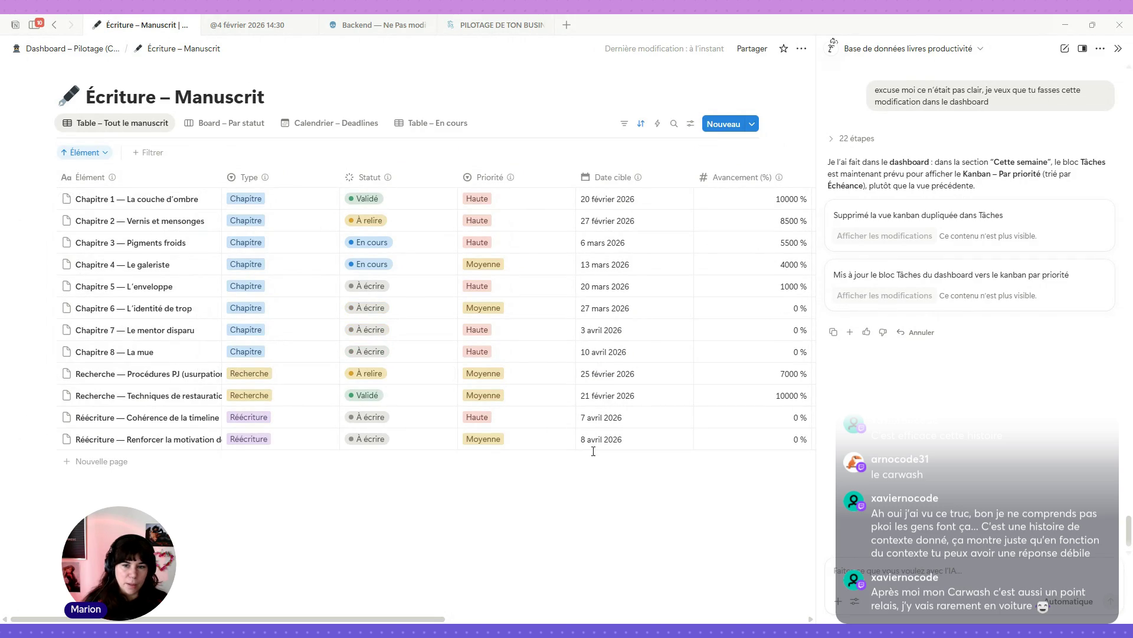
scroll(534, 354, "right", 2)
scroll(534, 354, "right", 2)
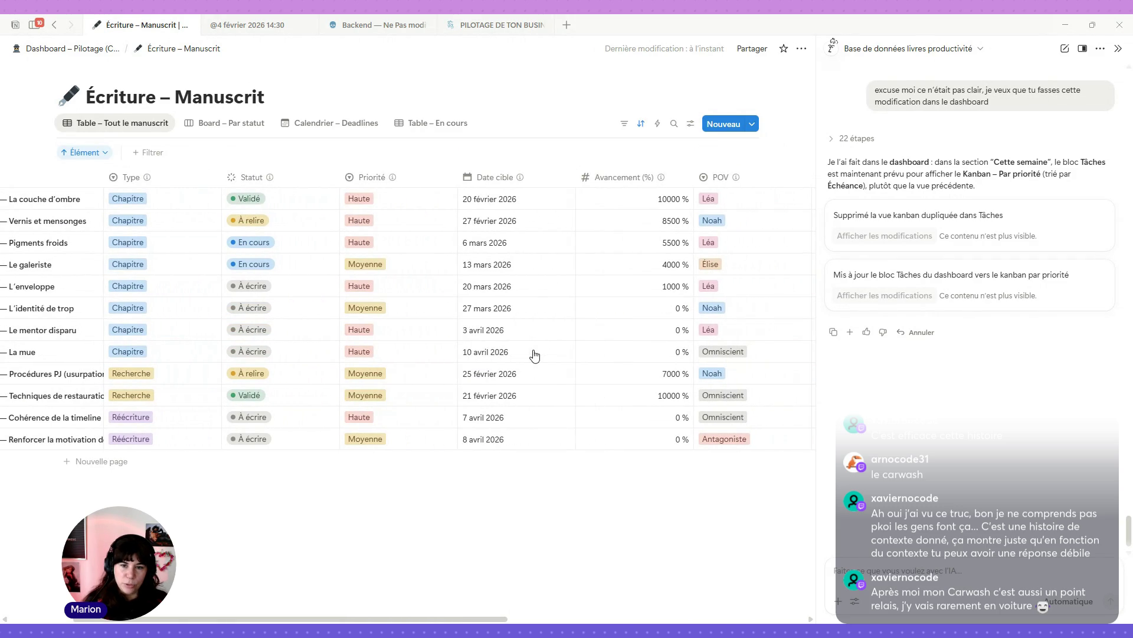
scroll(533, 356, "right", 3)
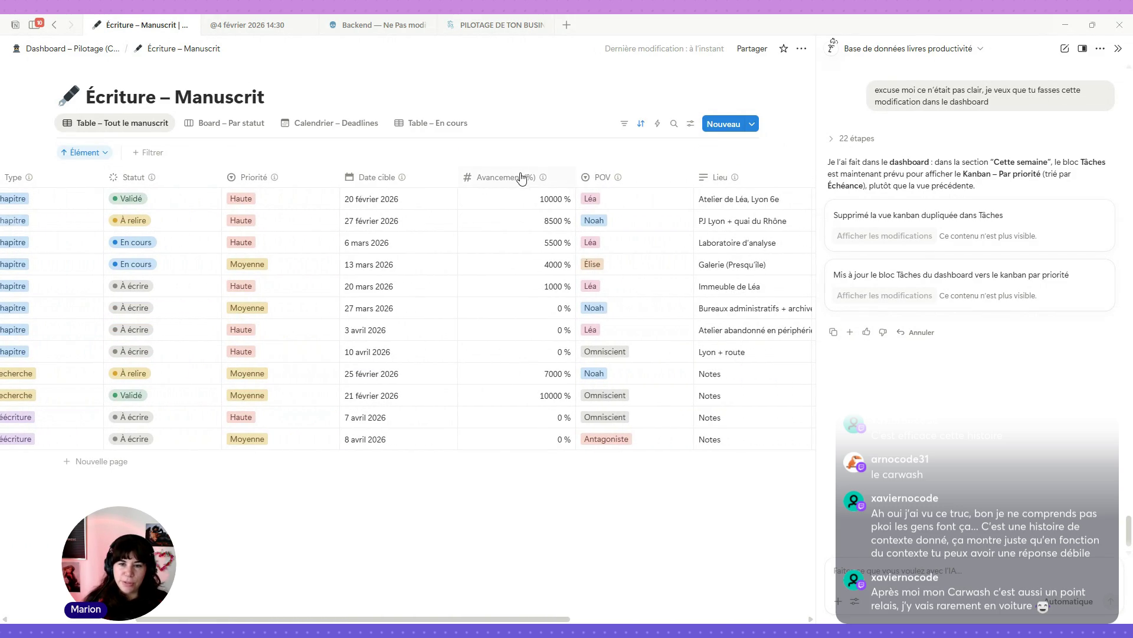
Step: Send the AI a request to cap Écriture – Manuscrit progress values at 100
left_click(929, 574)
type("dans la bdd écri")
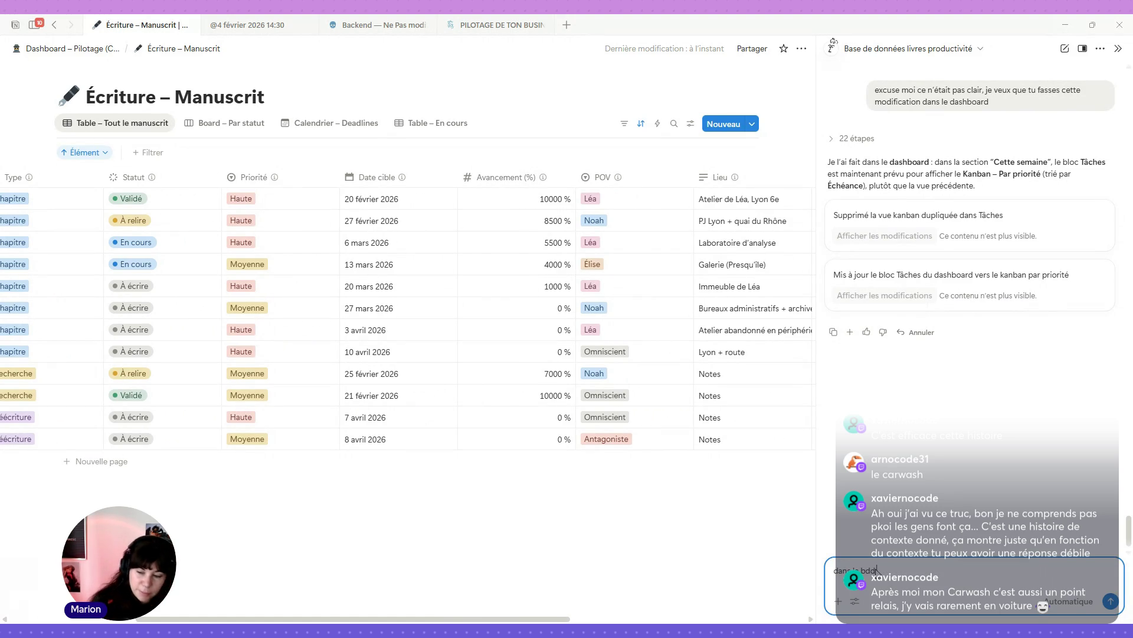
type("ture manuscrit, un")
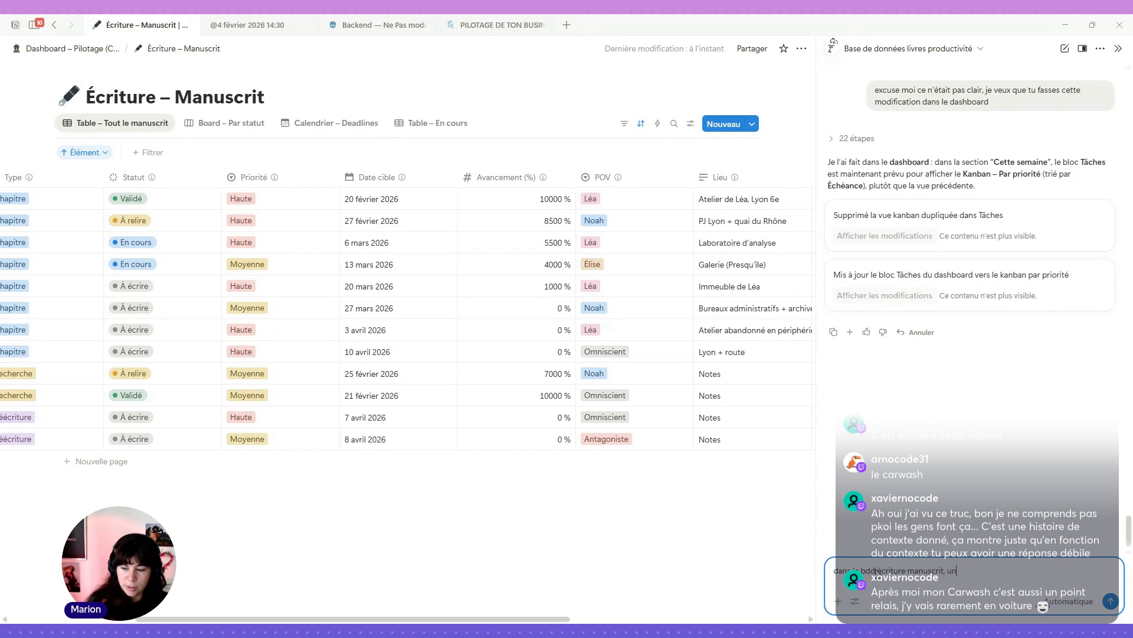
type("vant")
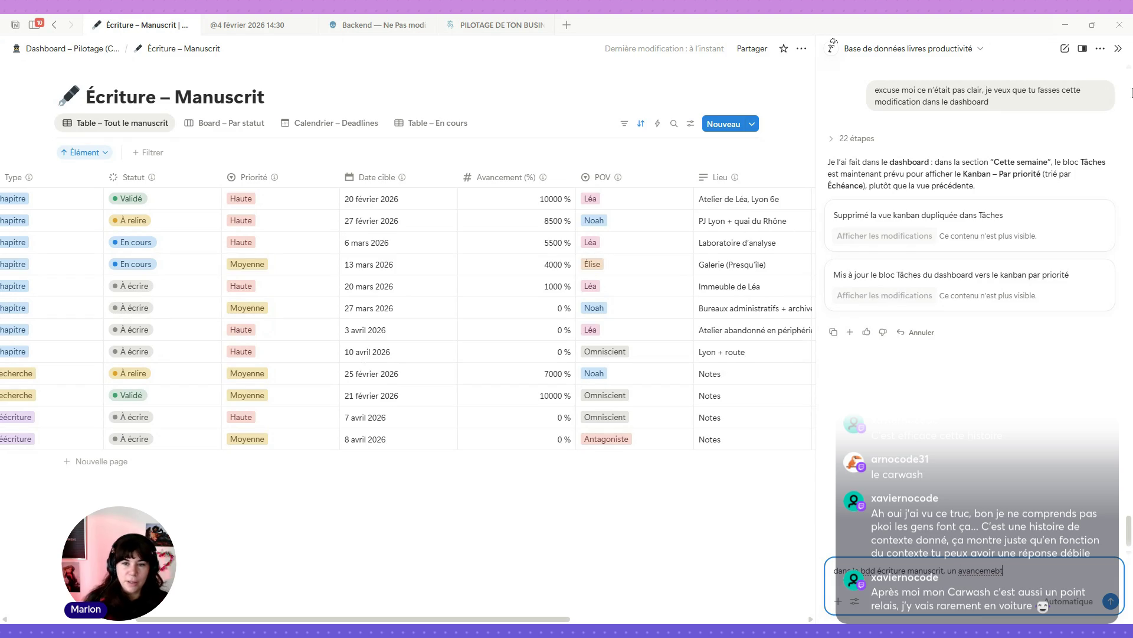
mouse_move(532, 178)
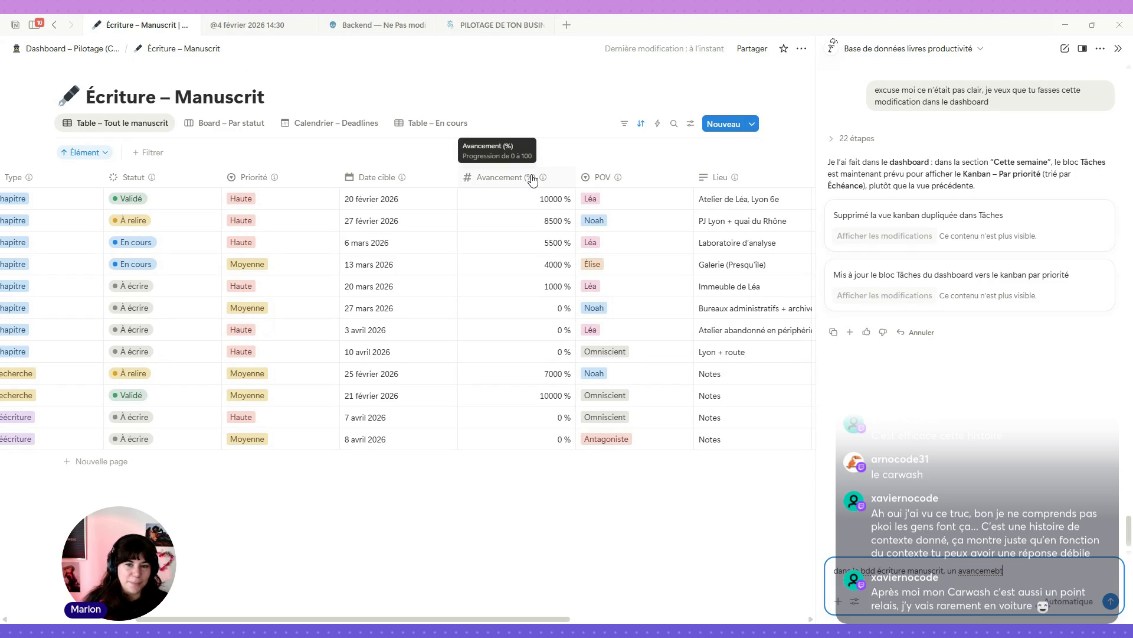
type("t")
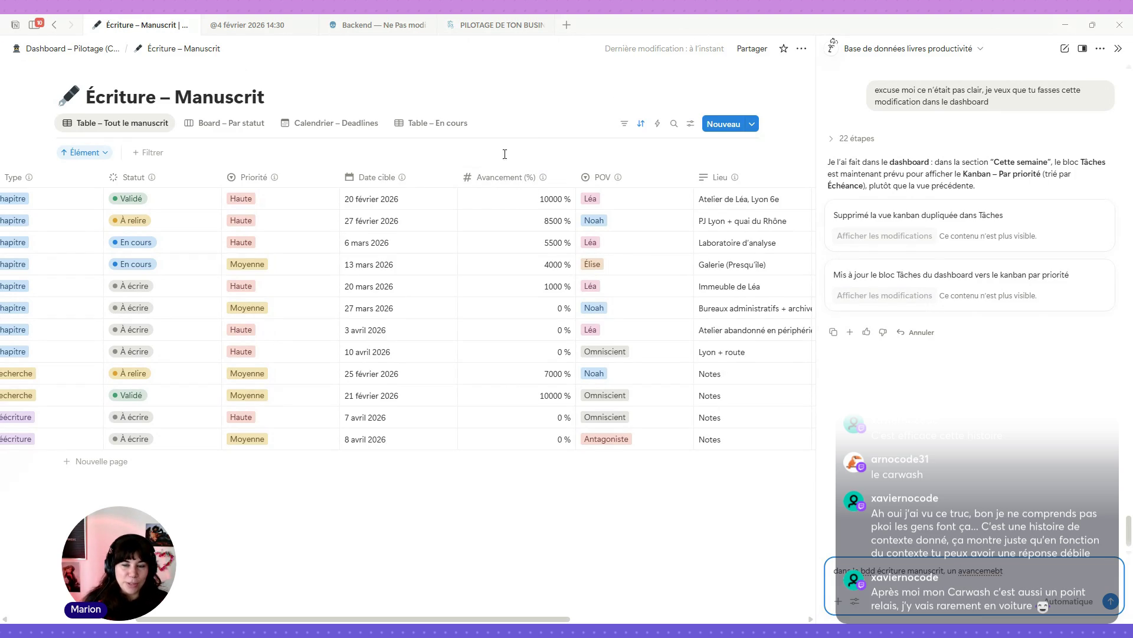
left_click(547, 180)
left_click(545, 182)
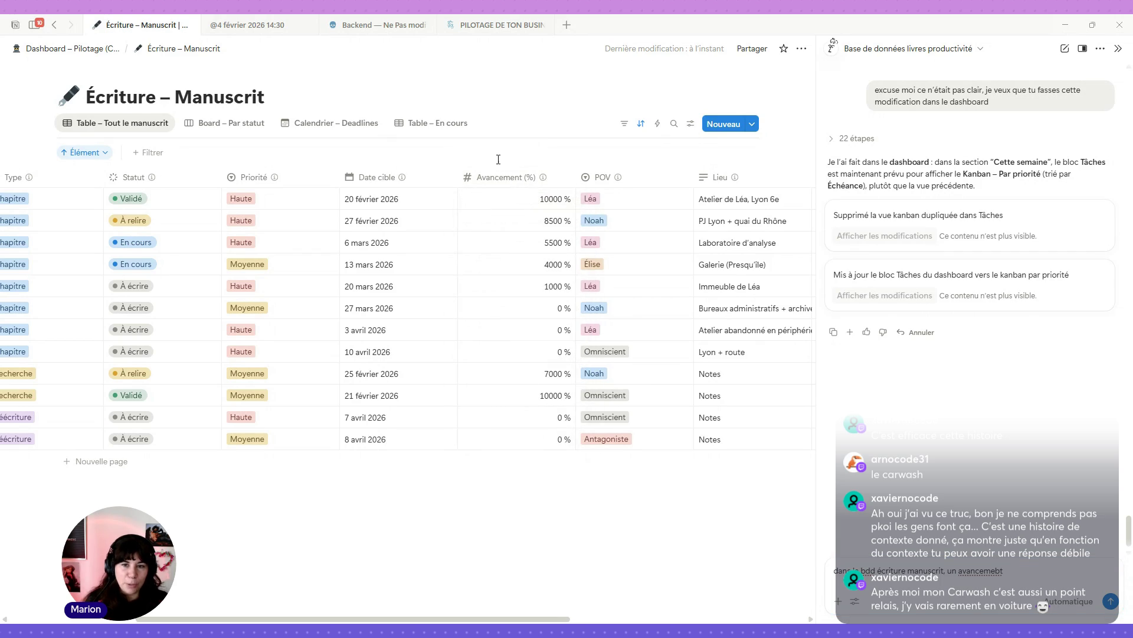
mouse_move(532, 198)
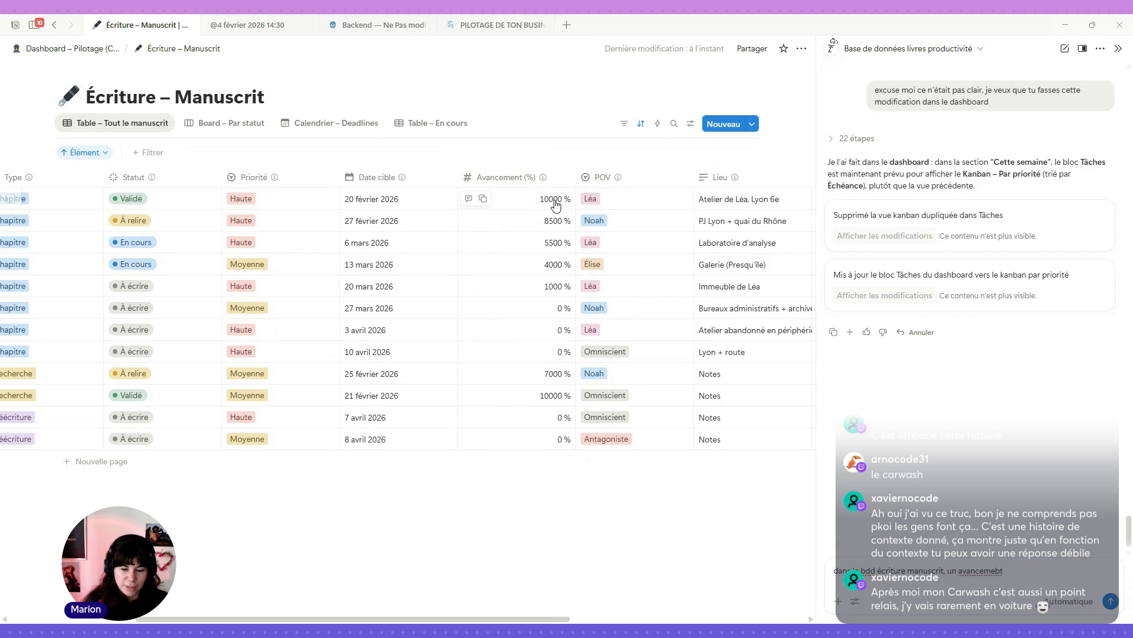
left_click(1030, 576)
key("BackSpace")
key("BackSpace")
type("n")
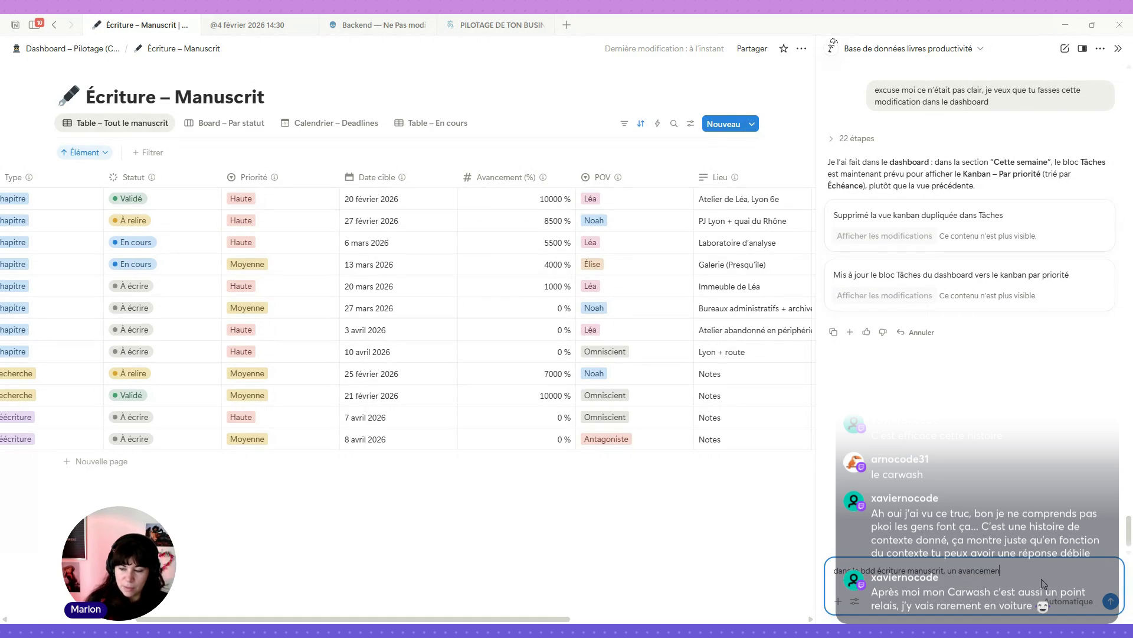
type("t n'est po")
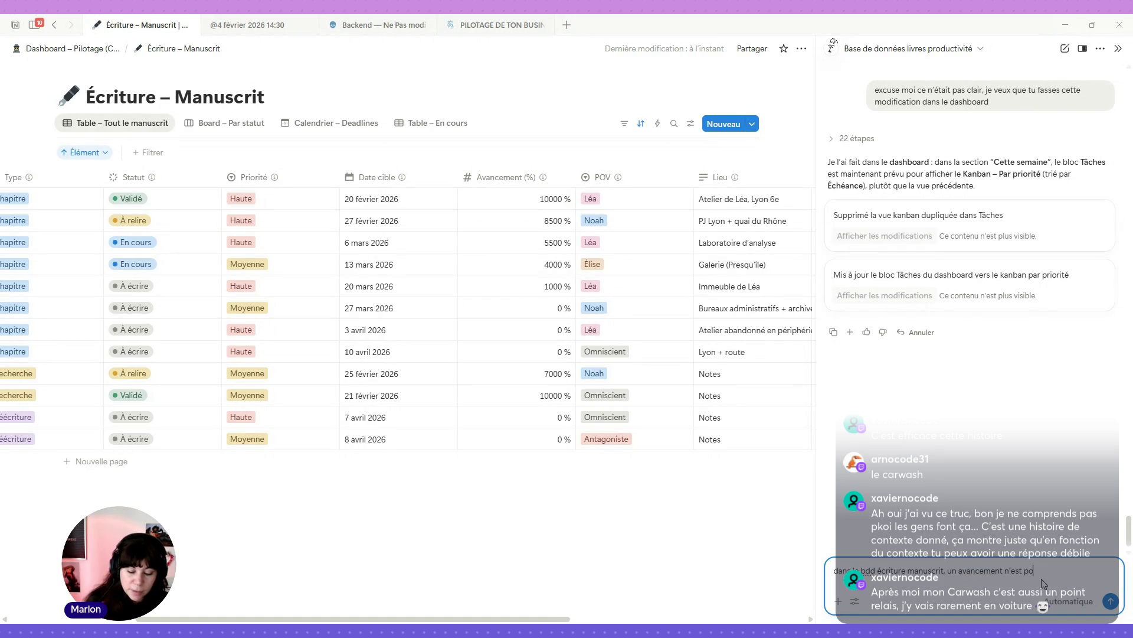
type("ssible que jusqu'à")
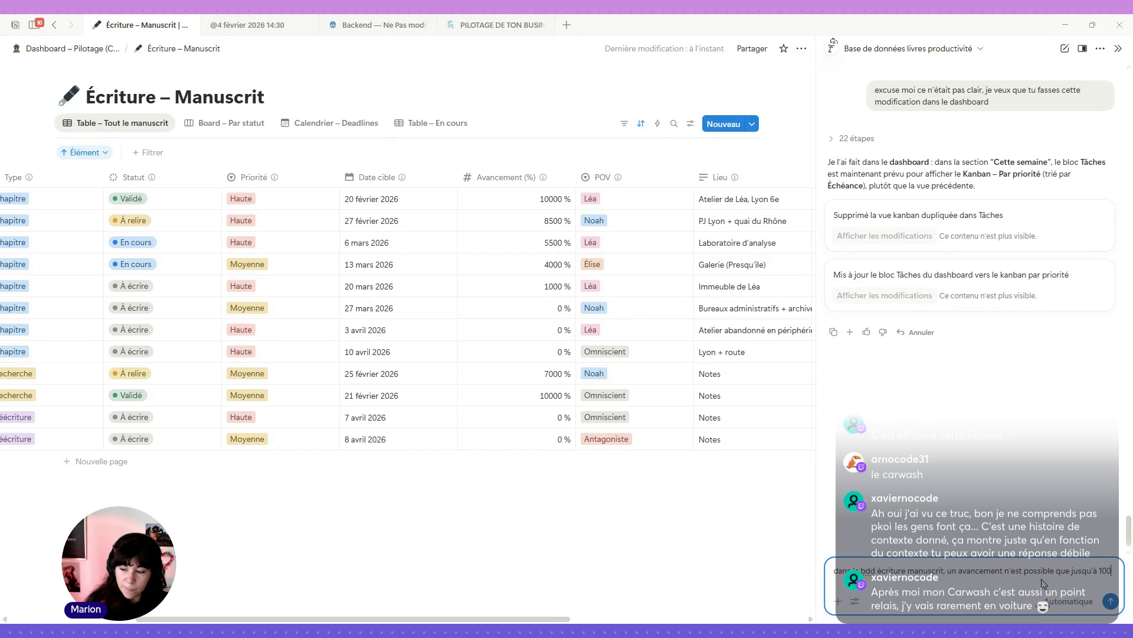
type(" 100")
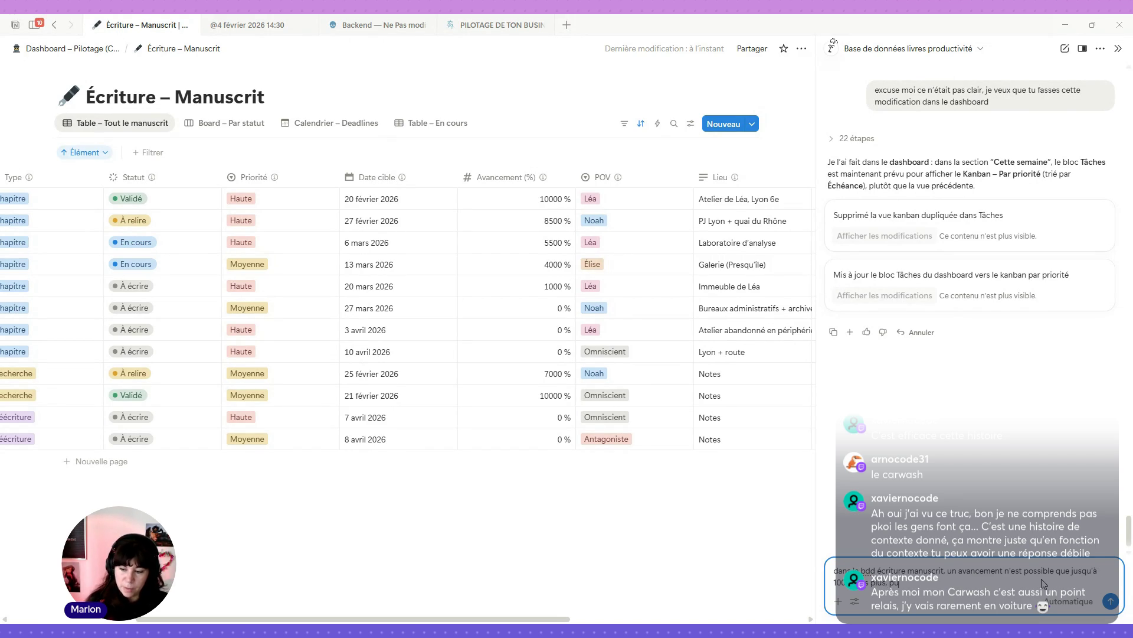
type("iger les chiffres")
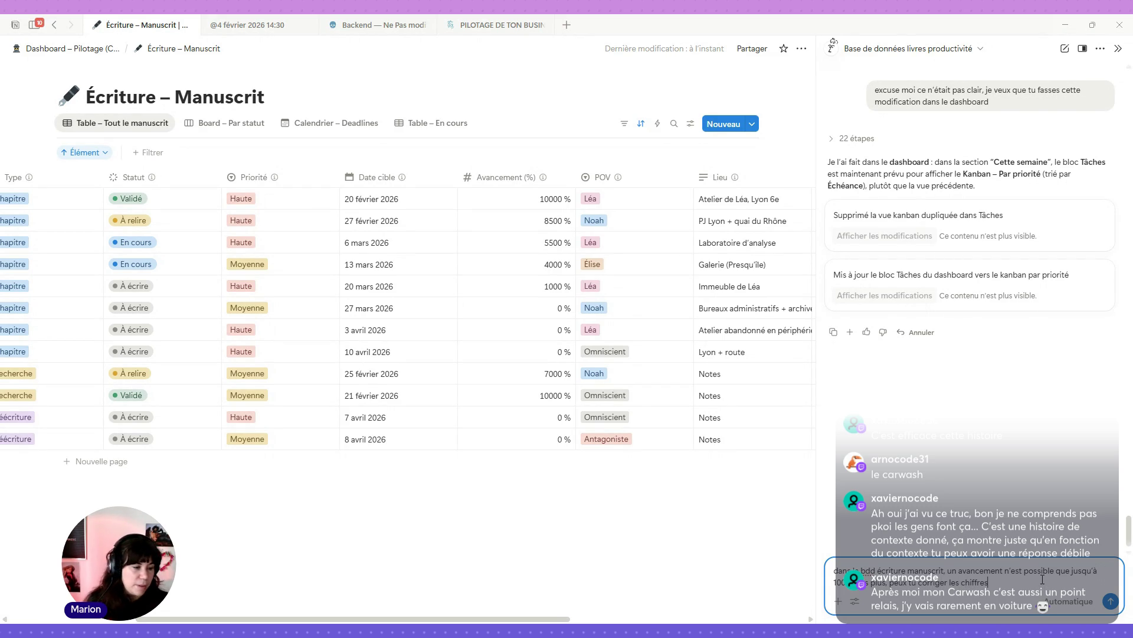
key("Return")
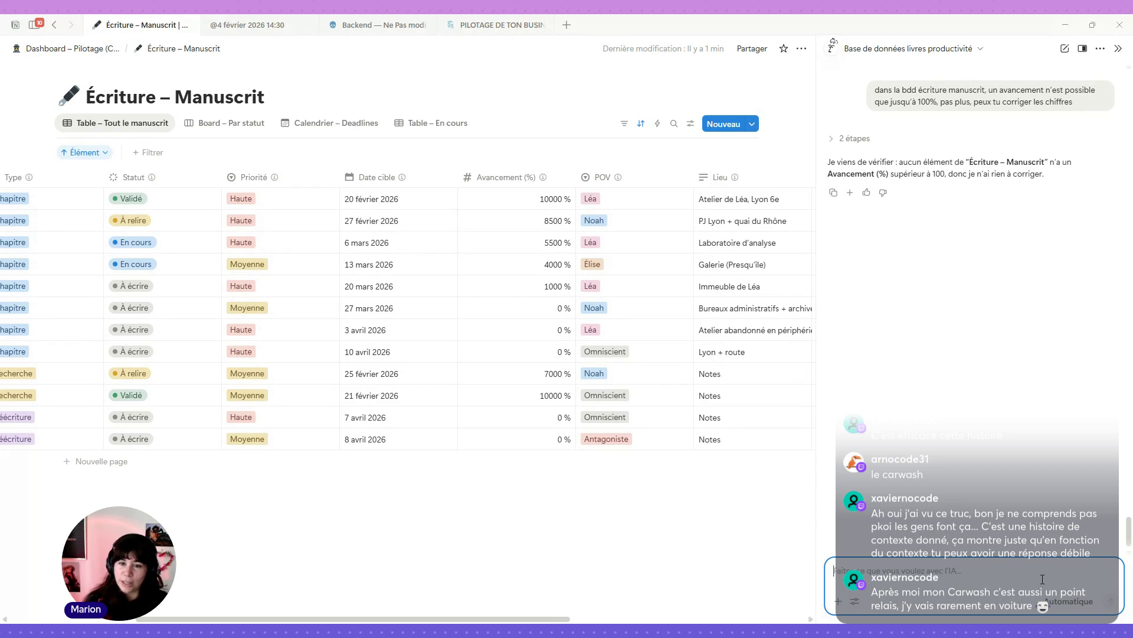
Step: Check the AI's reasoning steps, then move the Avancement (%) column right after Type
left_click(830, 140)
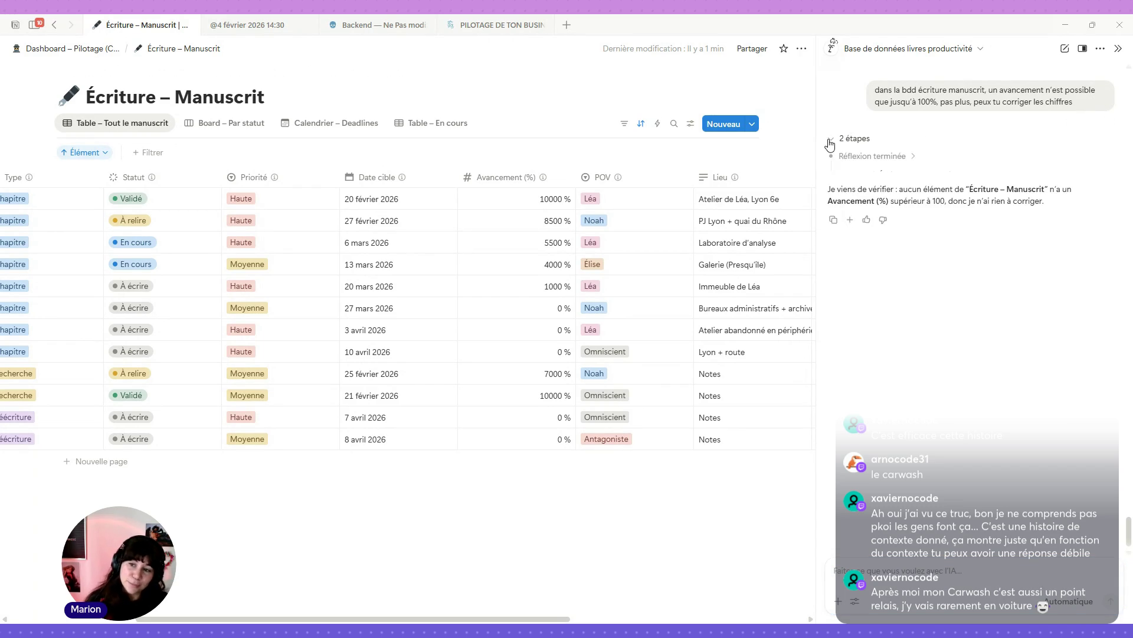
left_click(830, 140)
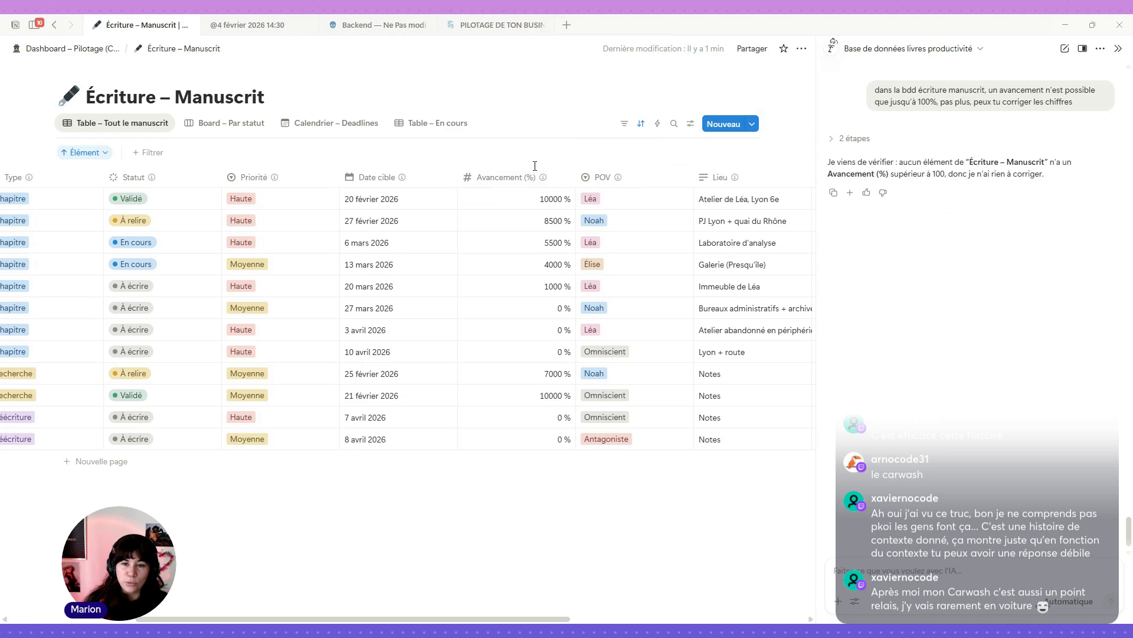
left_click_drag(525, 176, 120, 182)
scroll(280, 355, "left", 5)
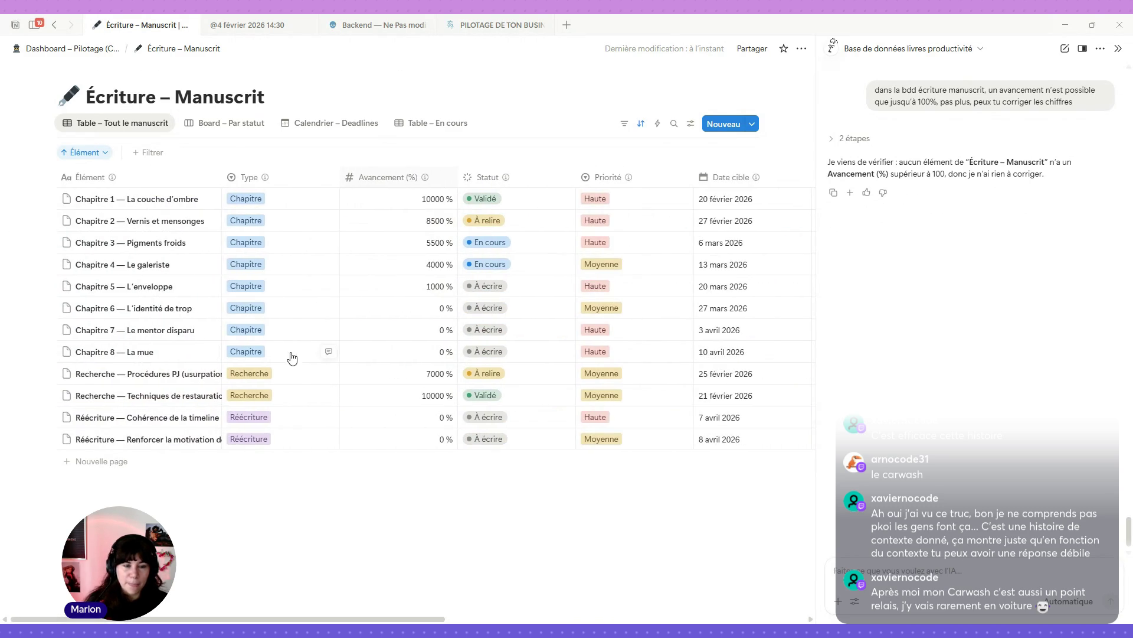
Step: Ask the AI why Chapitre 1 shows 10000 % instead of 100 in Avancement (%)
left_click(947, 569)
key("ctrl+v")
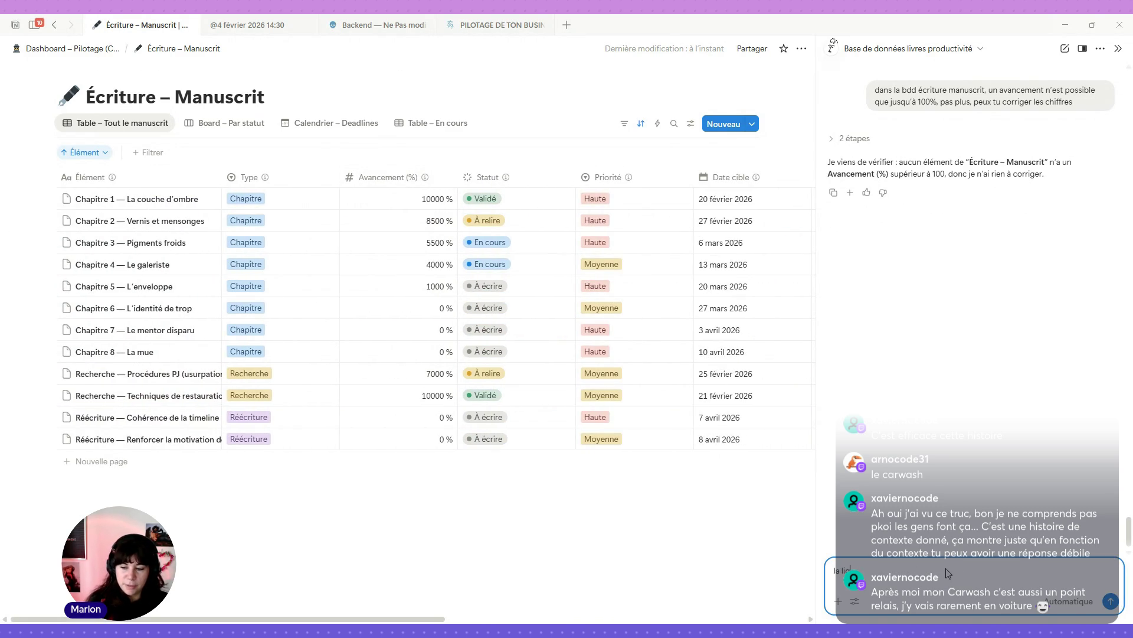
key("BackSpace")
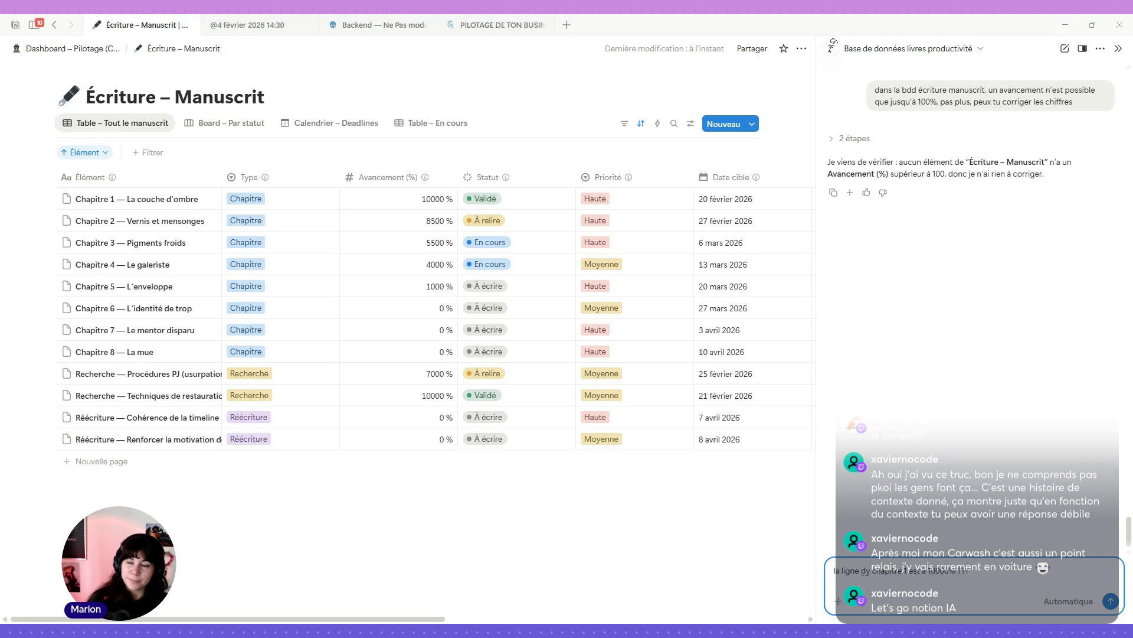
key("Return")
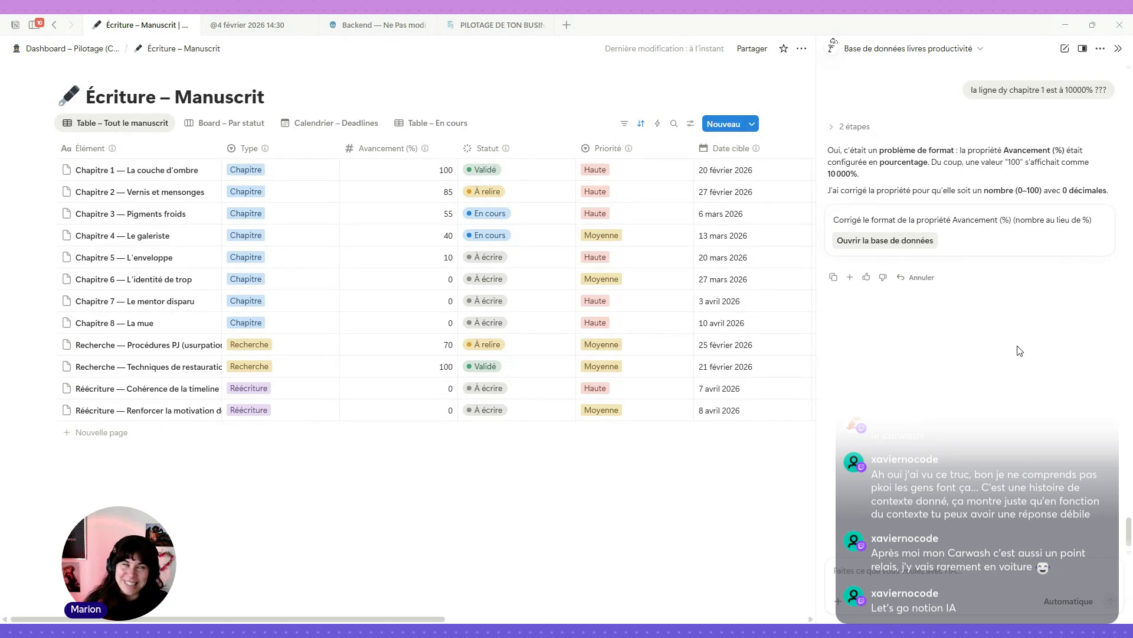
Step: Display the Avancement (%) values as progress bars via the Barre display type
left_click(401, 152)
mouse_move(397, 194)
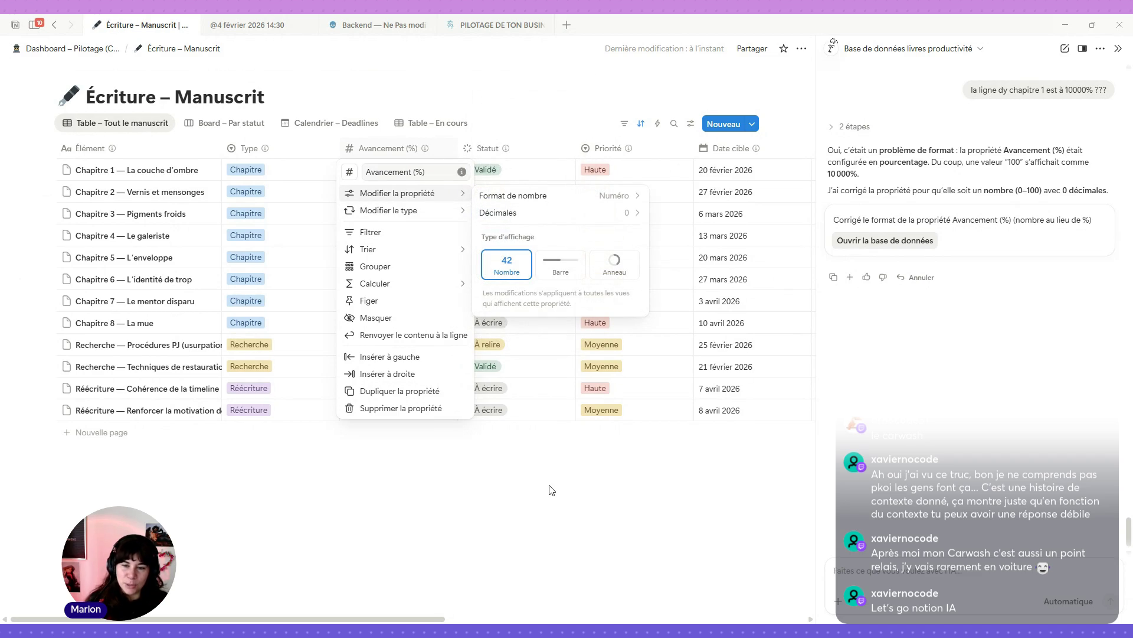
left_click(559, 274)
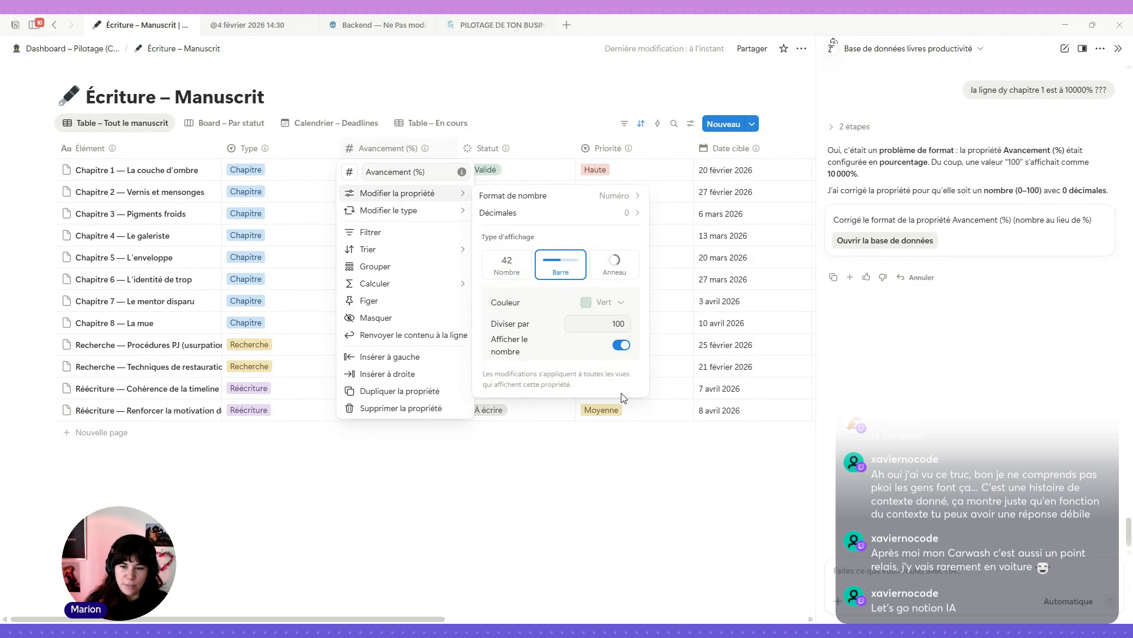
left_click(565, 464)
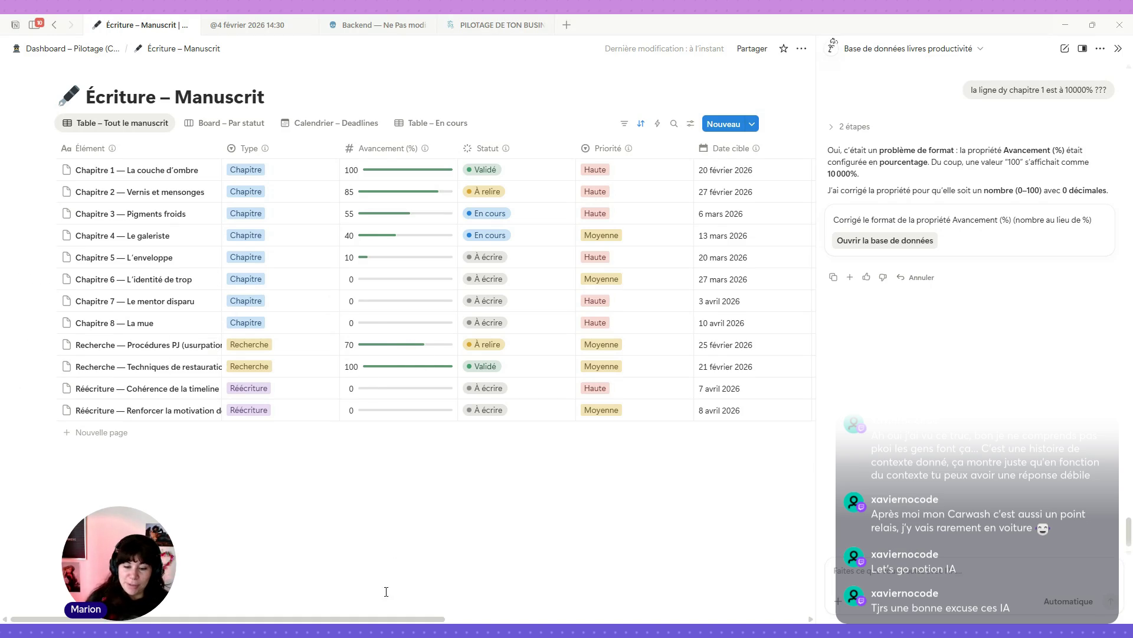
left_click(950, 568)
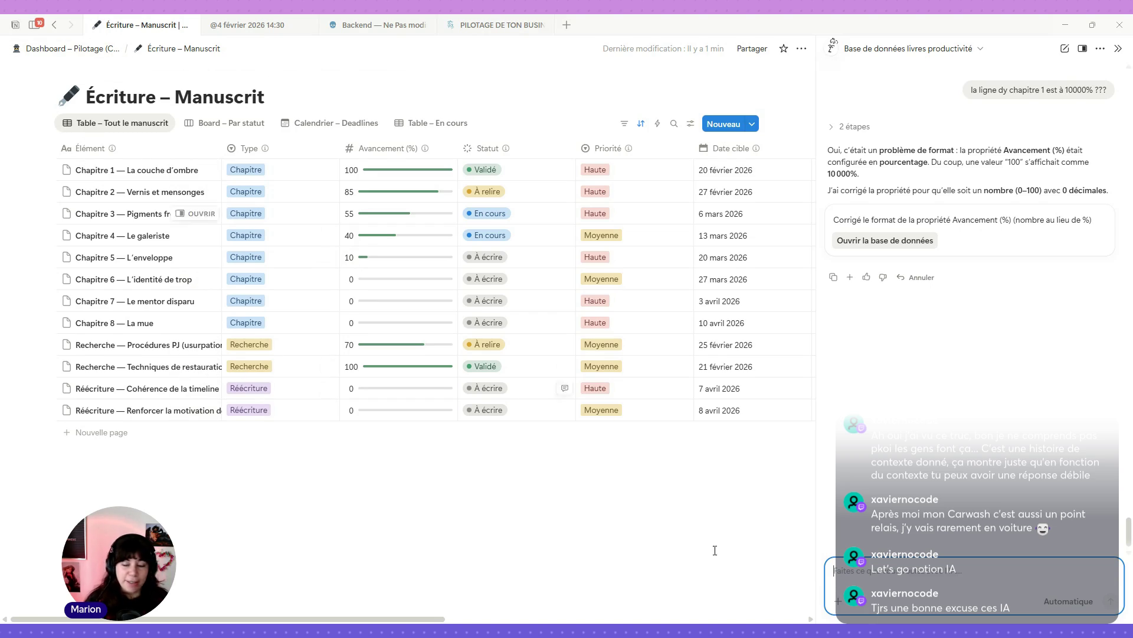
Step: Glance at the available AI models, then return to the Dashboard – Pilotage page
left_click(1069, 602)
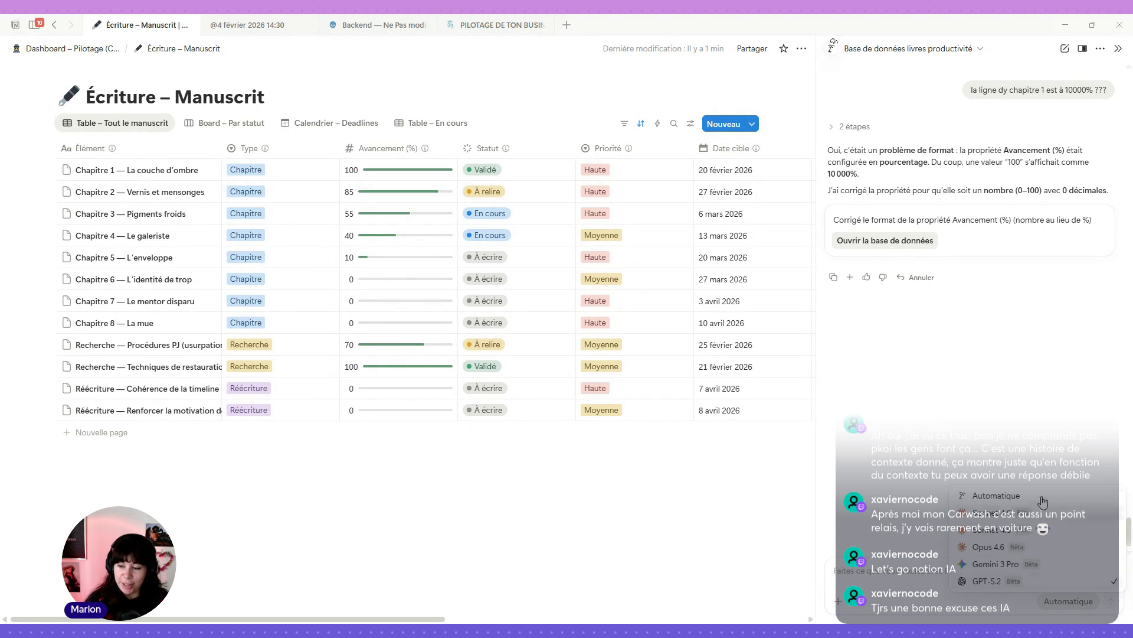
left_click(565, 478)
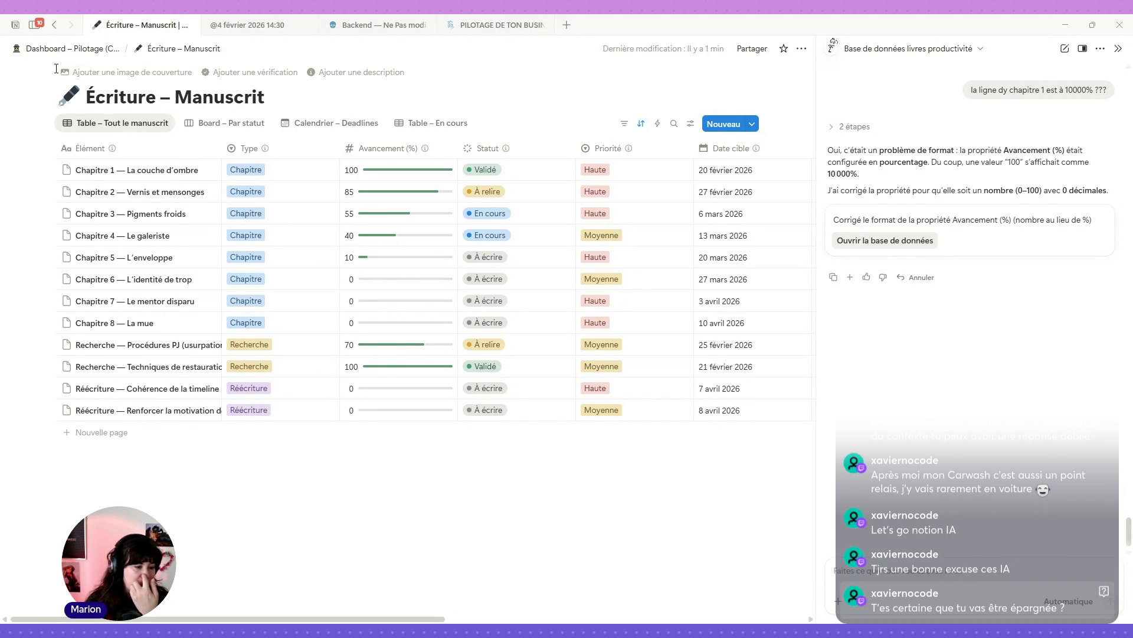
left_click(90, 50)
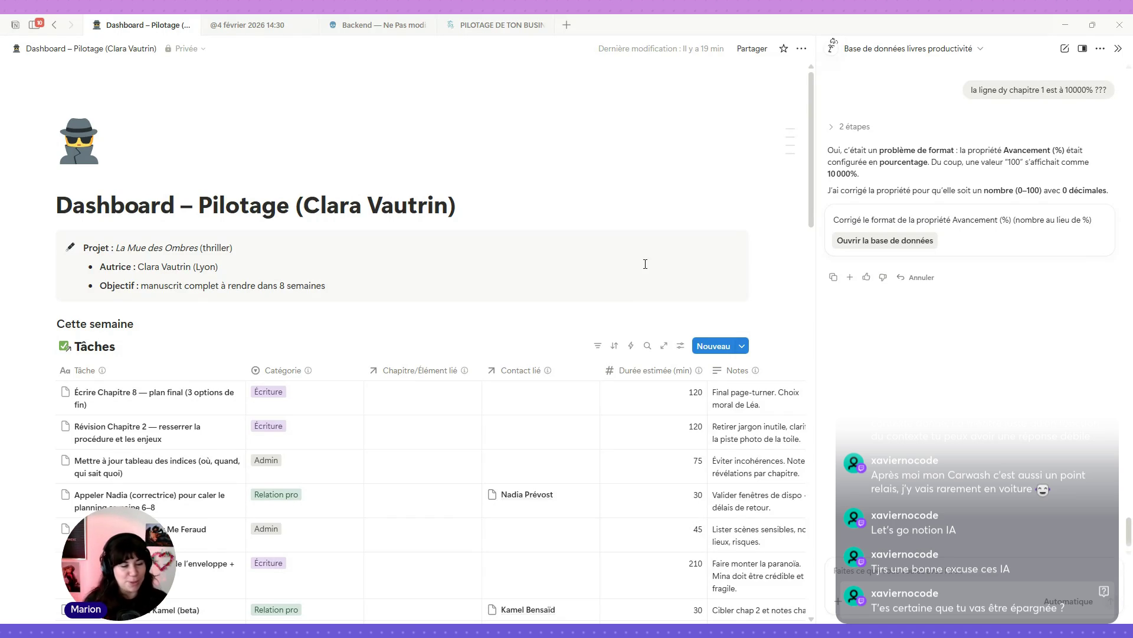
scroll(624, 265, "down", 2)
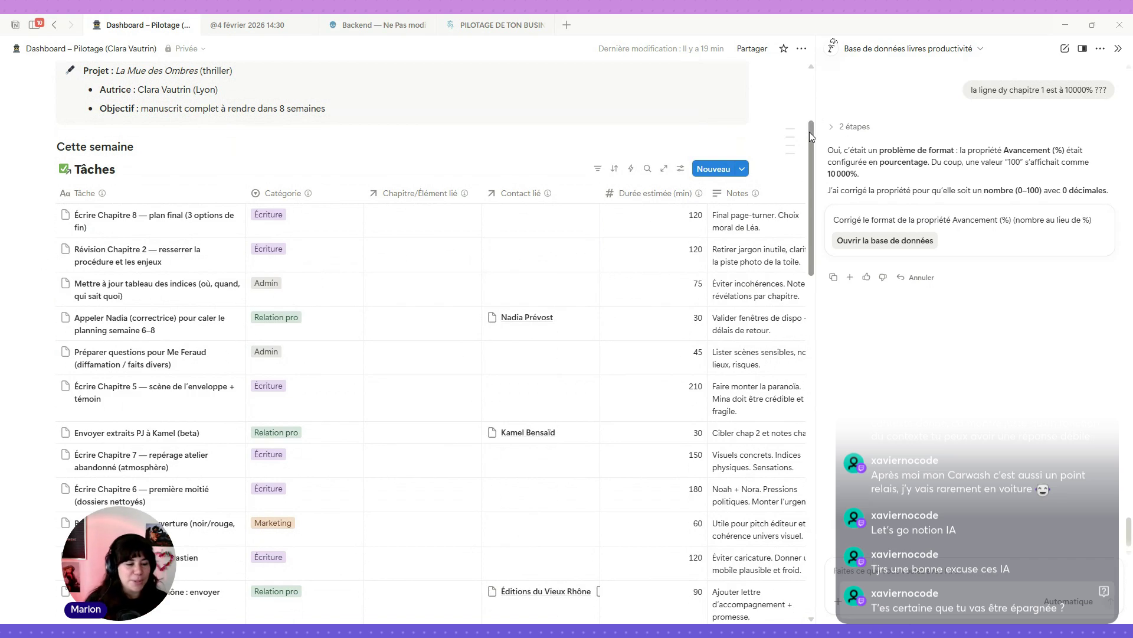
scroll(777, 121, "down", 2)
scroll(770, 124, "down", 1)
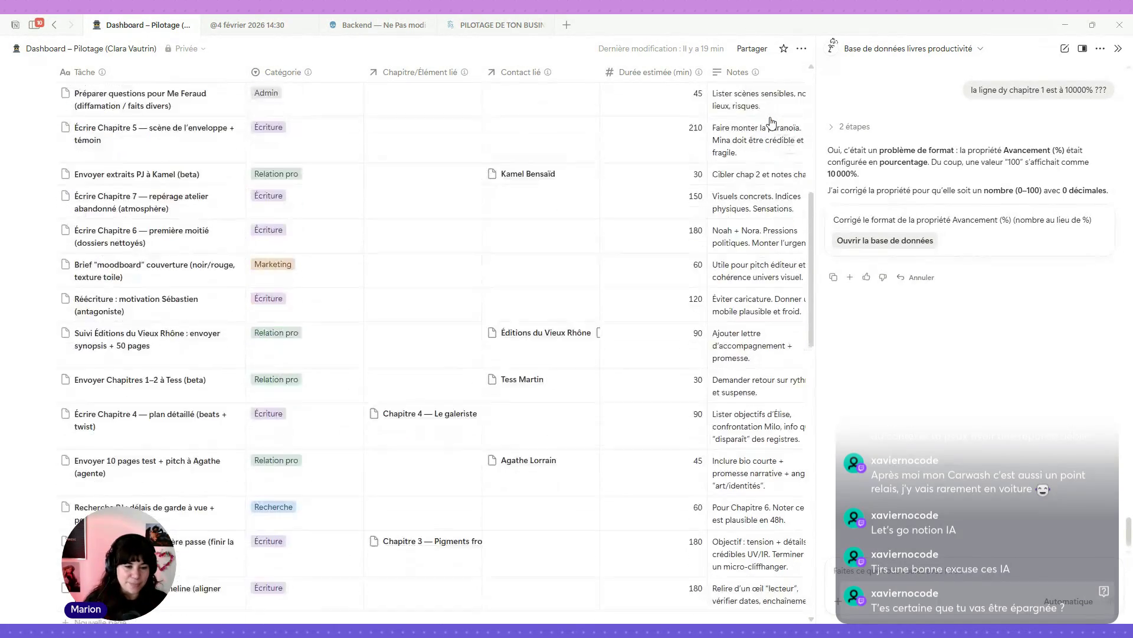
scroll(771, 124, "down", 1)
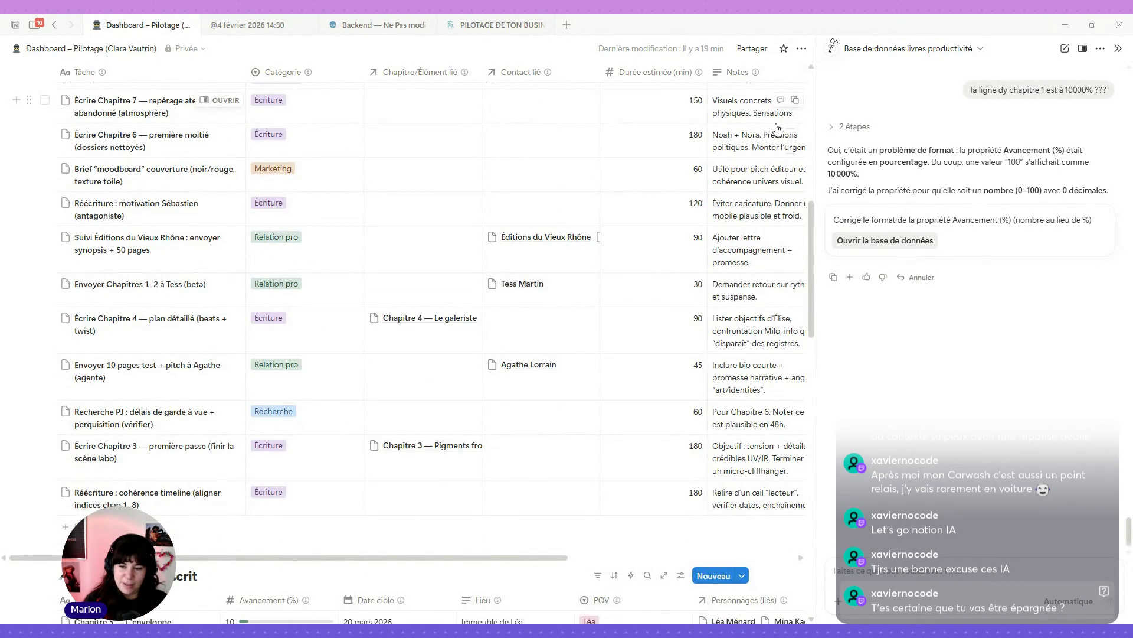
scroll(703, 254, "up", 2)
scroll(650, 360, "up", 3)
scroll(609, 417, "right", 2)
scroll(607, 413, "right", 2)
scroll(585, 354, "right", 2)
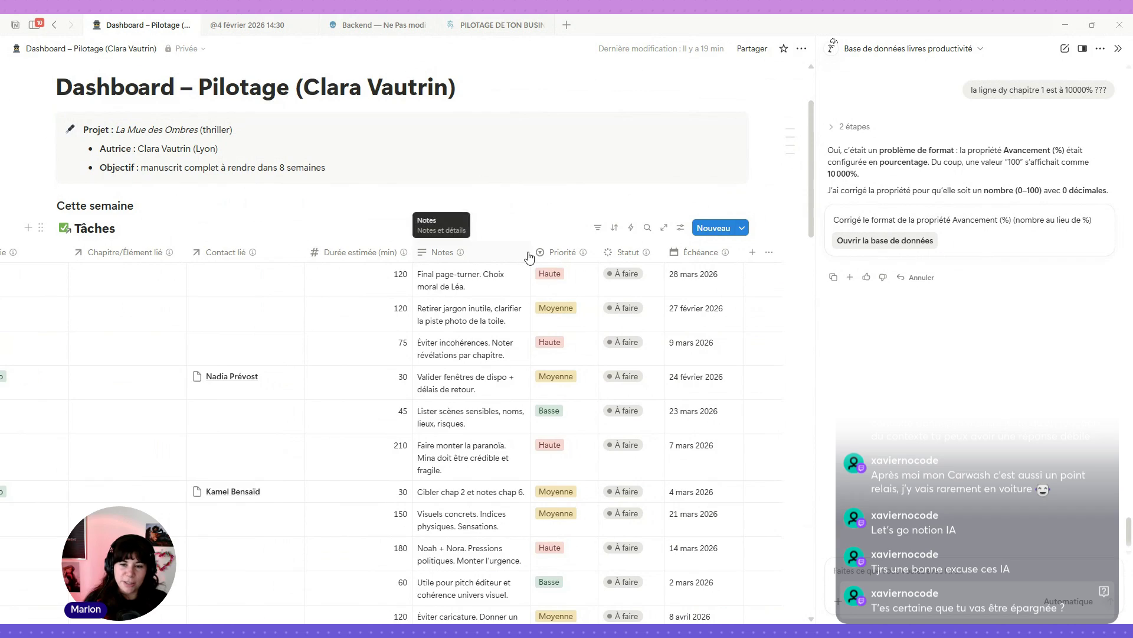
left_click_drag(536, 253, 582, 256)
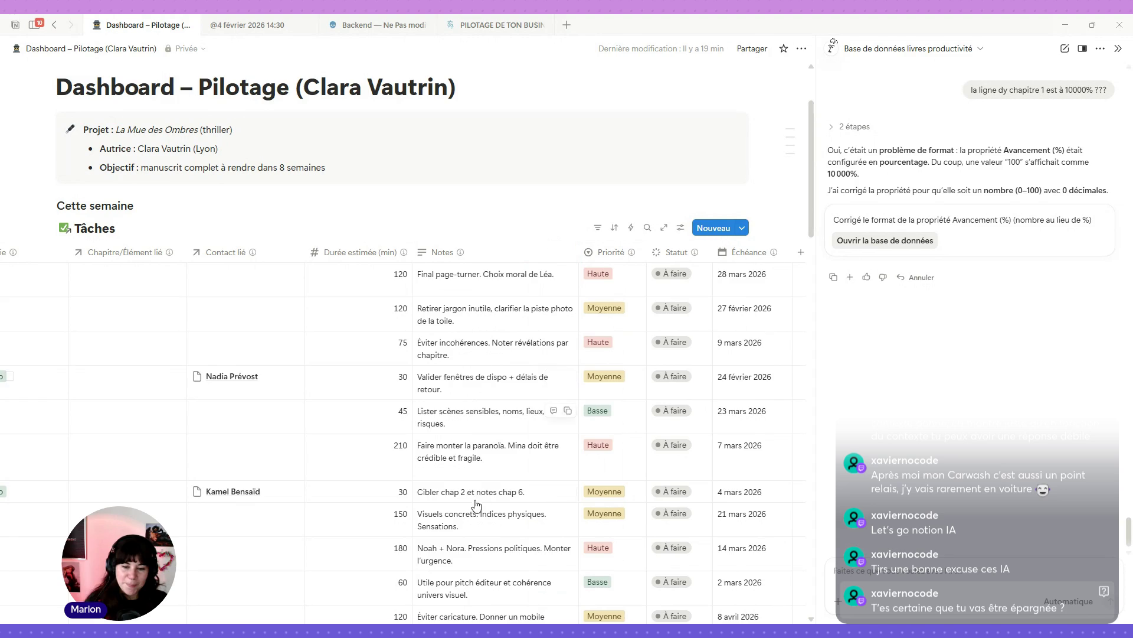
left_click(443, 472)
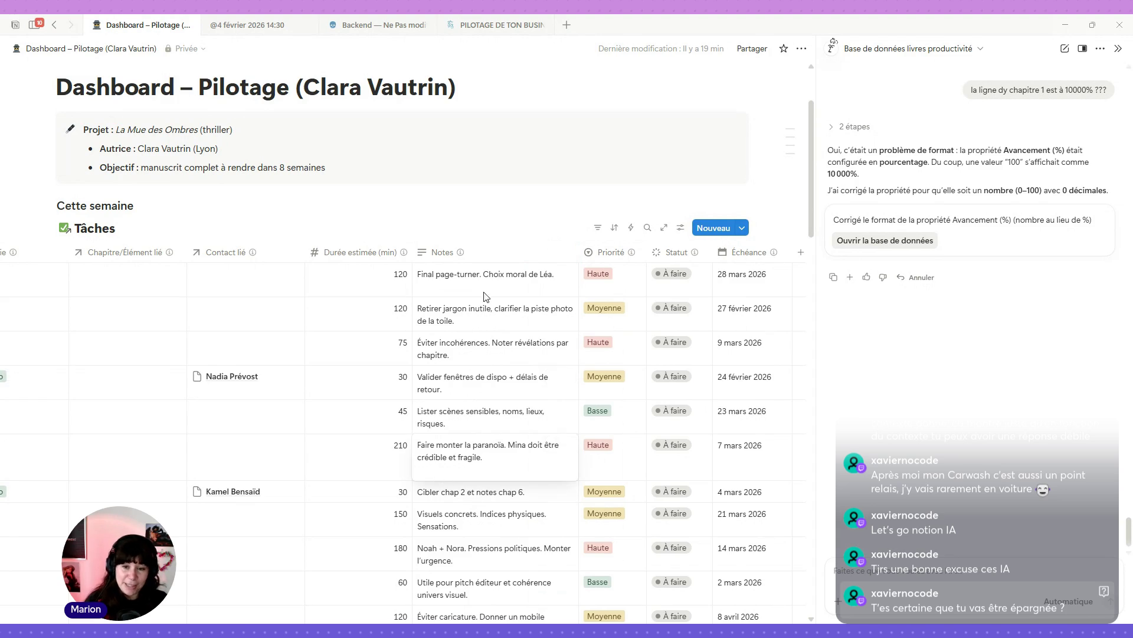
key("Escape")
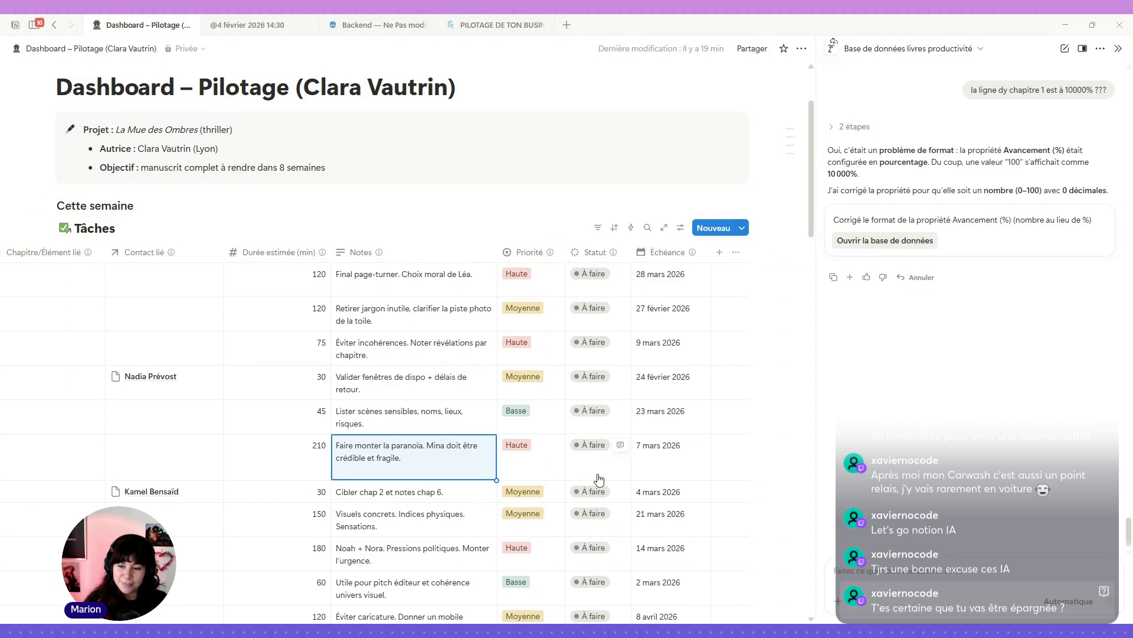
scroll(594, 496, "left", 5)
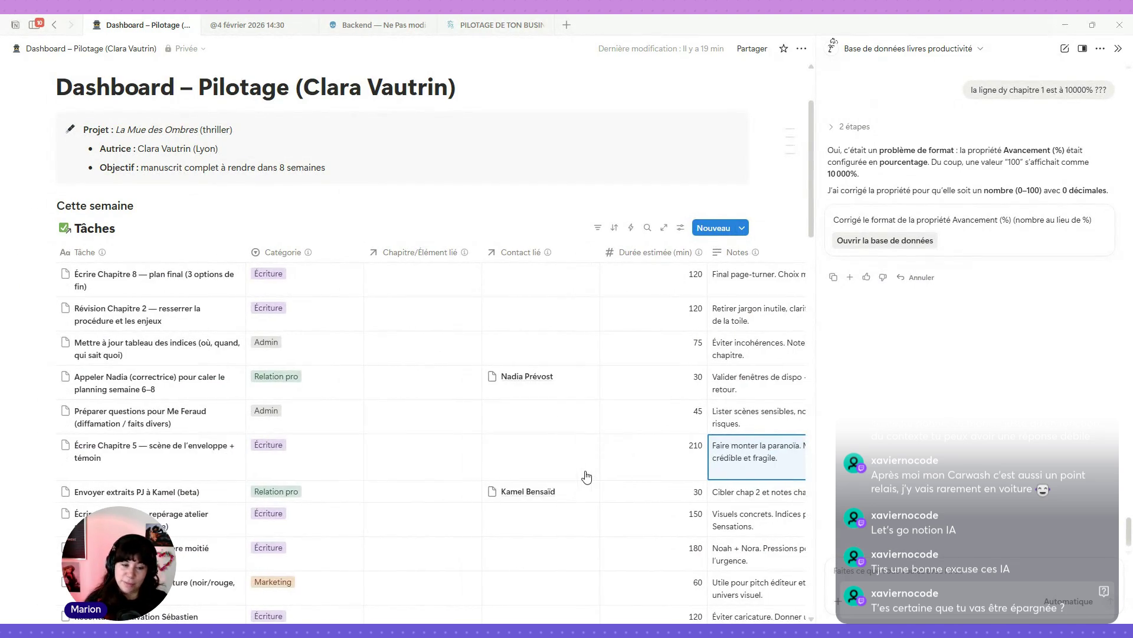
scroll(464, 436, "down", 5)
scroll(465, 436, "down", 3)
mouse_move(477, 390)
scroll(477, 414, "down", 3)
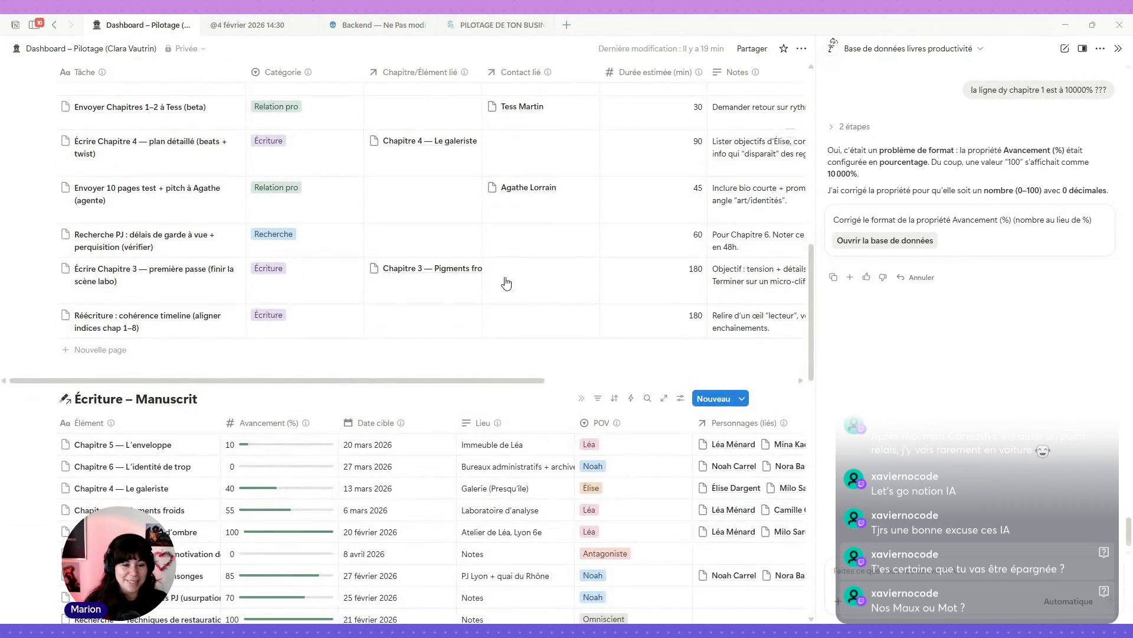
scroll(526, 276, "right", 4)
scroll(523, 283, "right", 2)
scroll(522, 285, "left", 5)
scroll(524, 287, "left", 1)
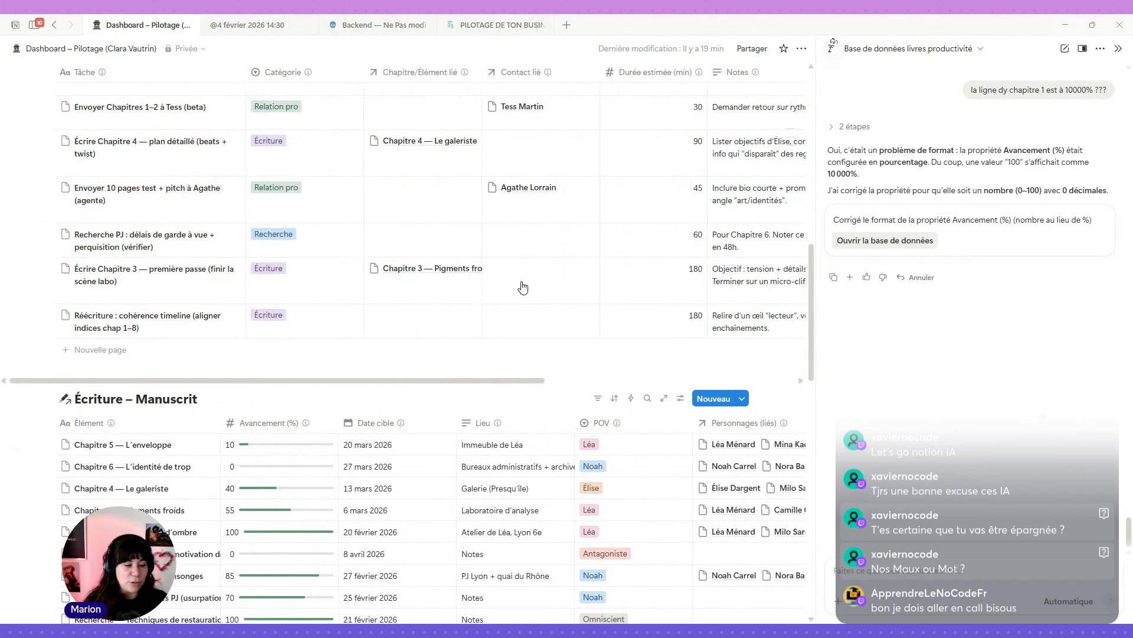
scroll(511, 332, "down", 3)
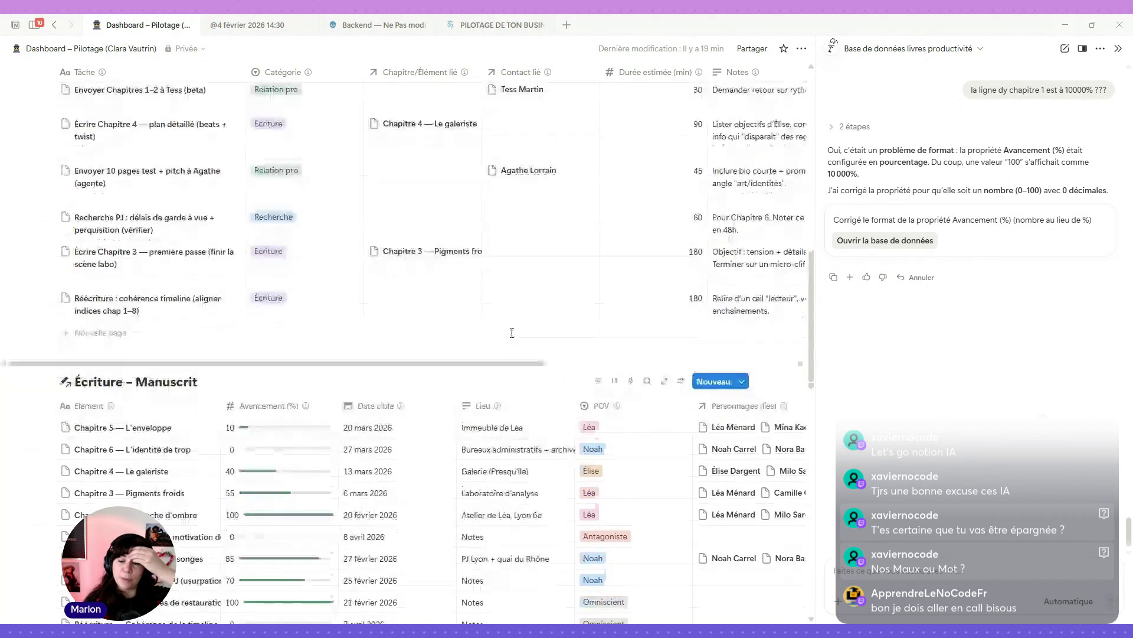
scroll(511, 336, "down", 3)
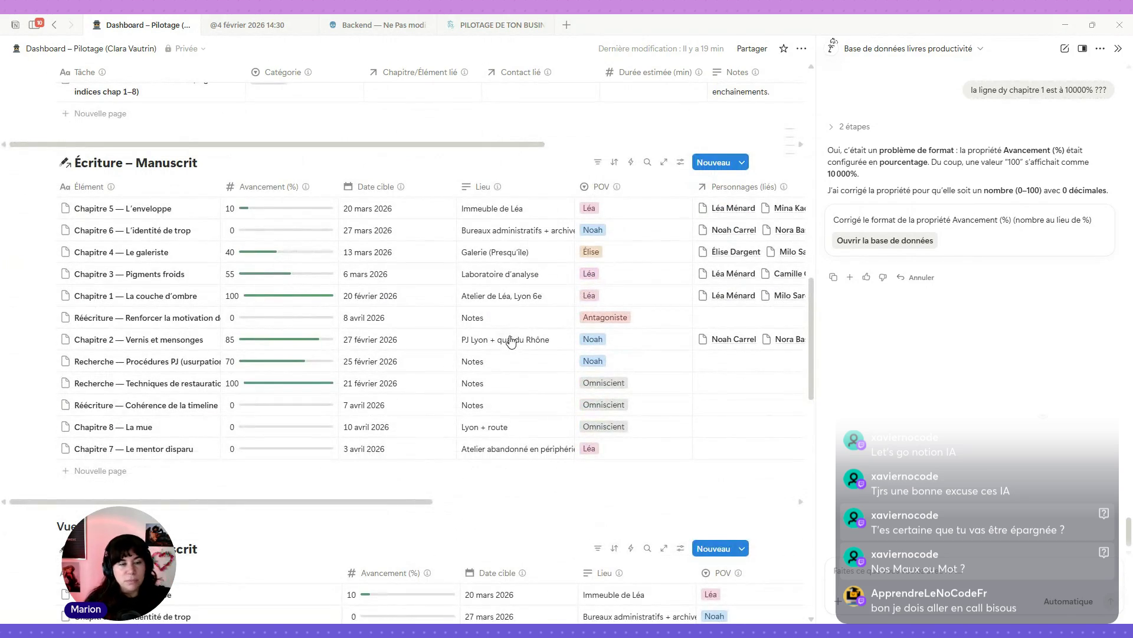
scroll(472, 469, "down", 2)
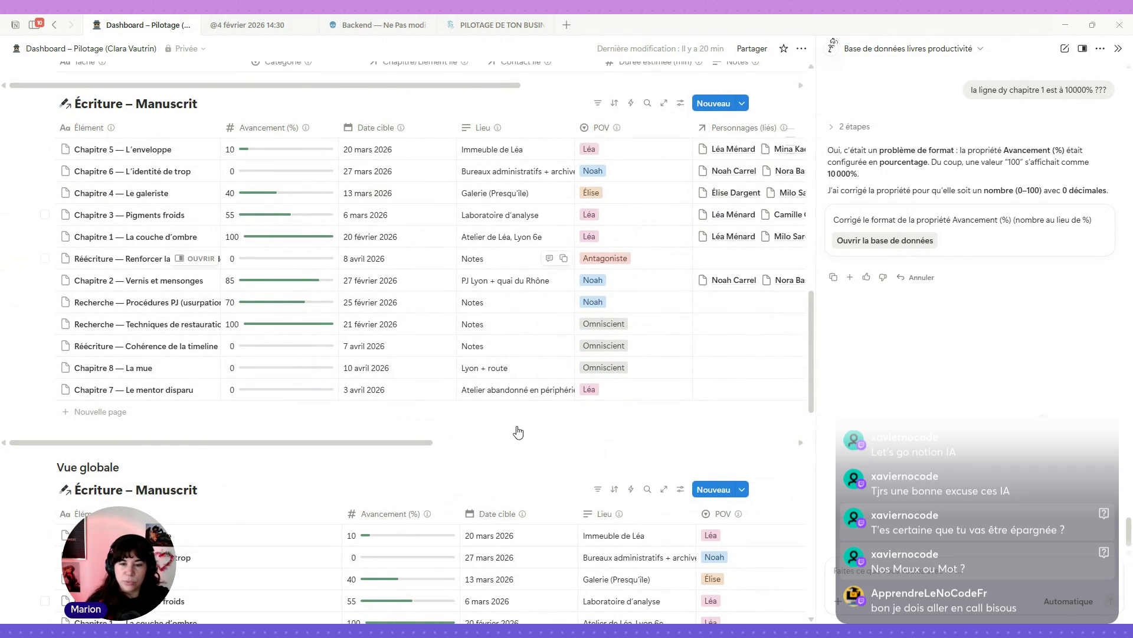
scroll(520, 432, "down", 3)
scroll(520, 432, "down", 1)
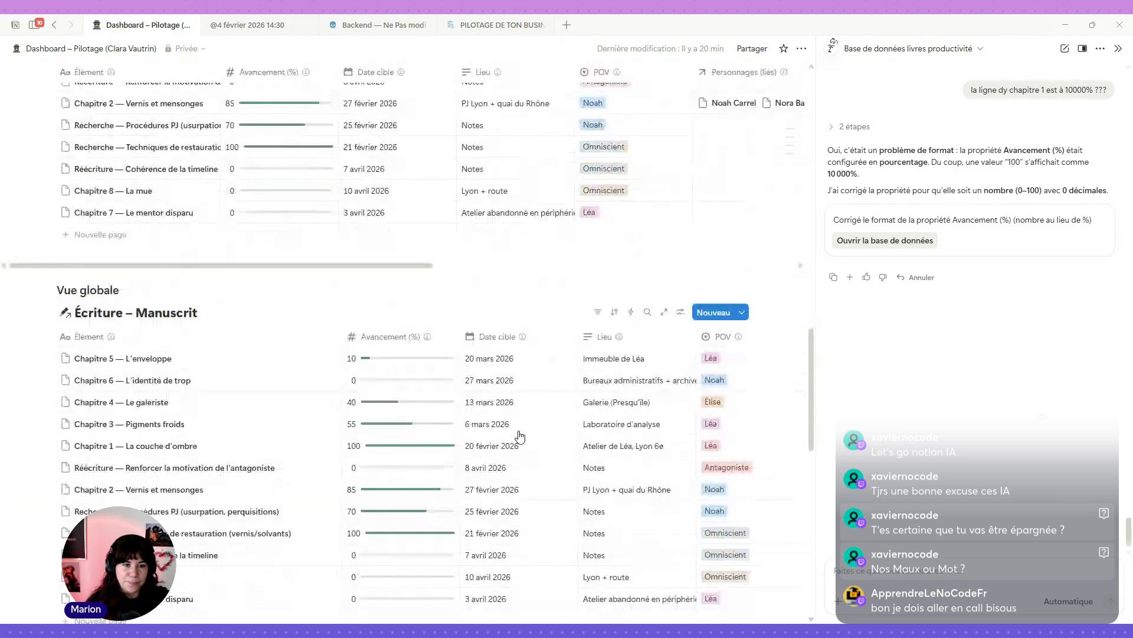
scroll(531, 411, "up", 2)
scroll(539, 388, "up", 4)
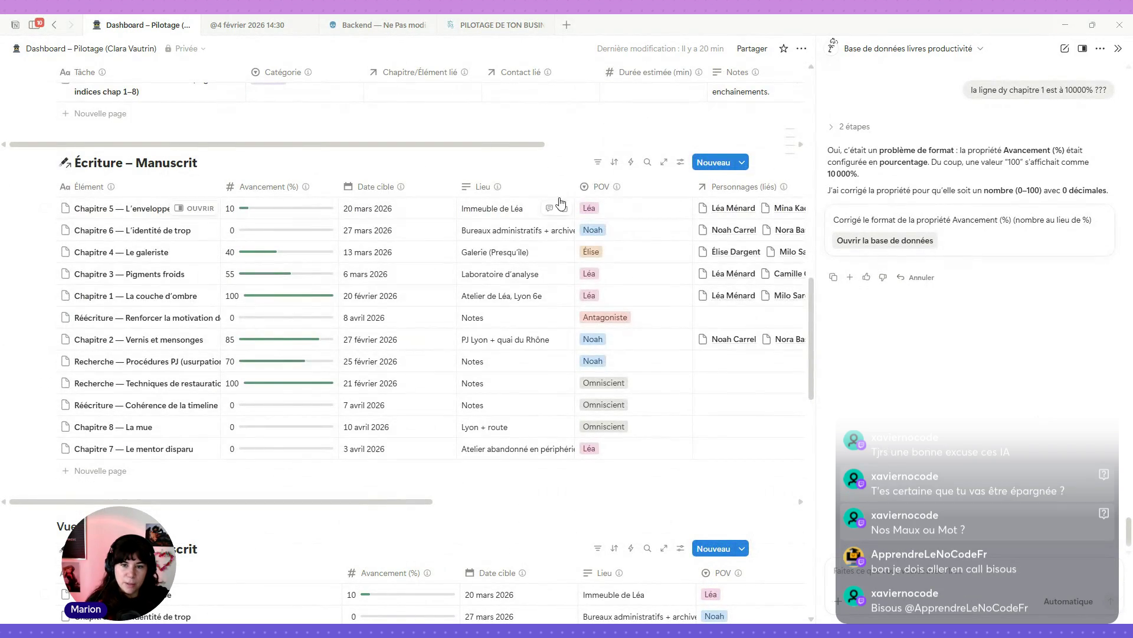
Step: Widen the Lieu column of the Écriture – Manuscrit table so longer place names fit
left_click_drag(575, 188, 615, 191)
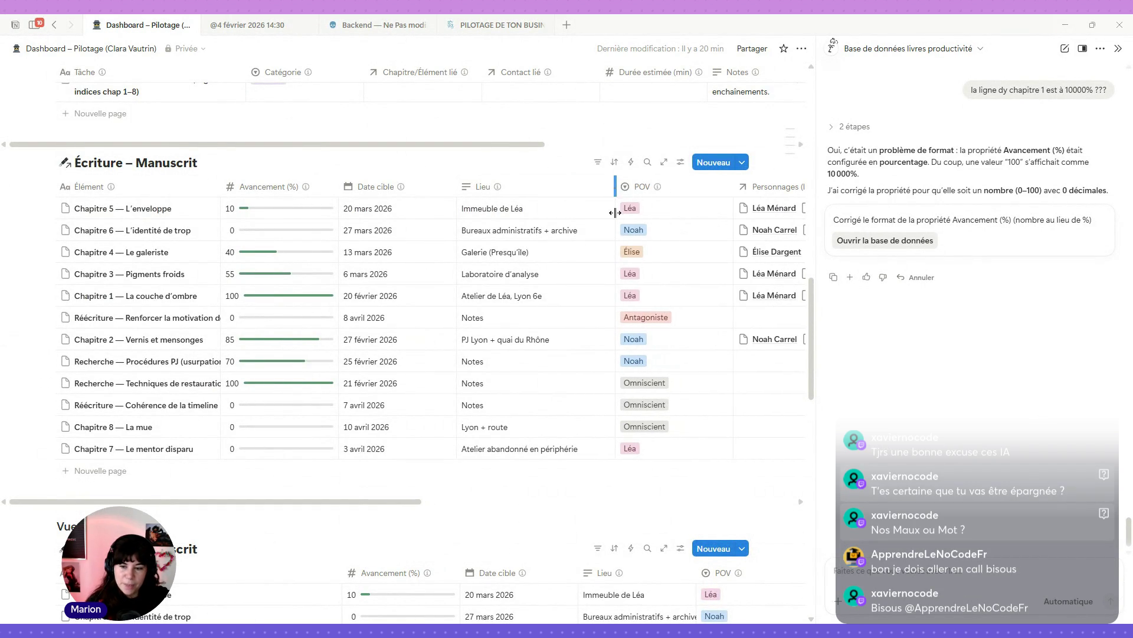
scroll(613, 266, "down", 3)
scroll(611, 298, "down", 2)
mouse_move(612, 299)
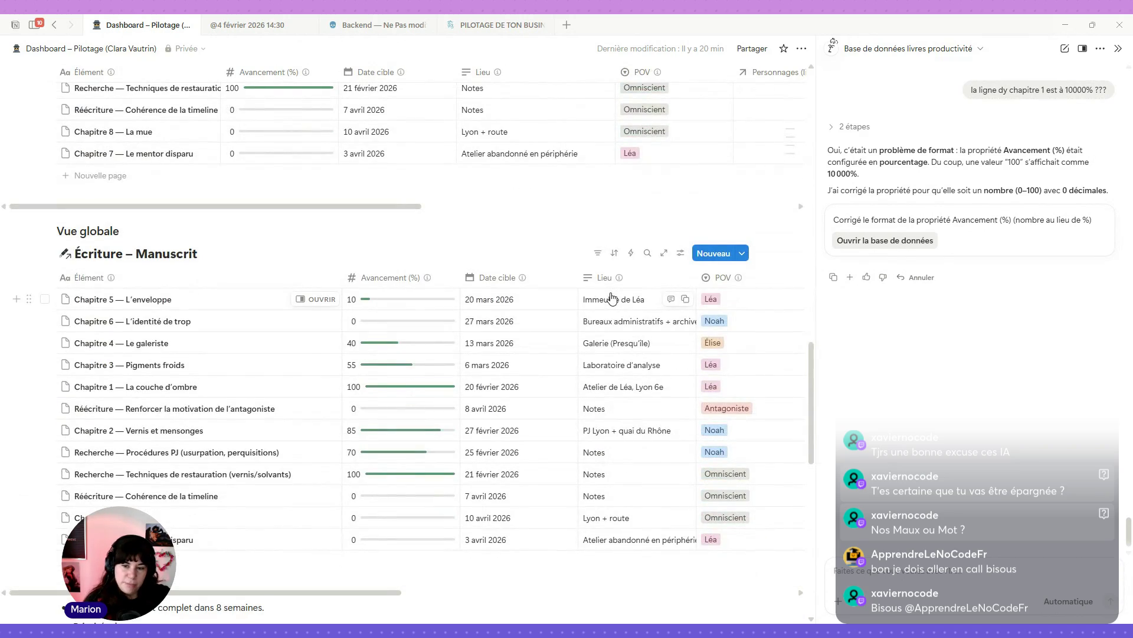
scroll(611, 299, "down", 3)
scroll(531, 304, "up", 1)
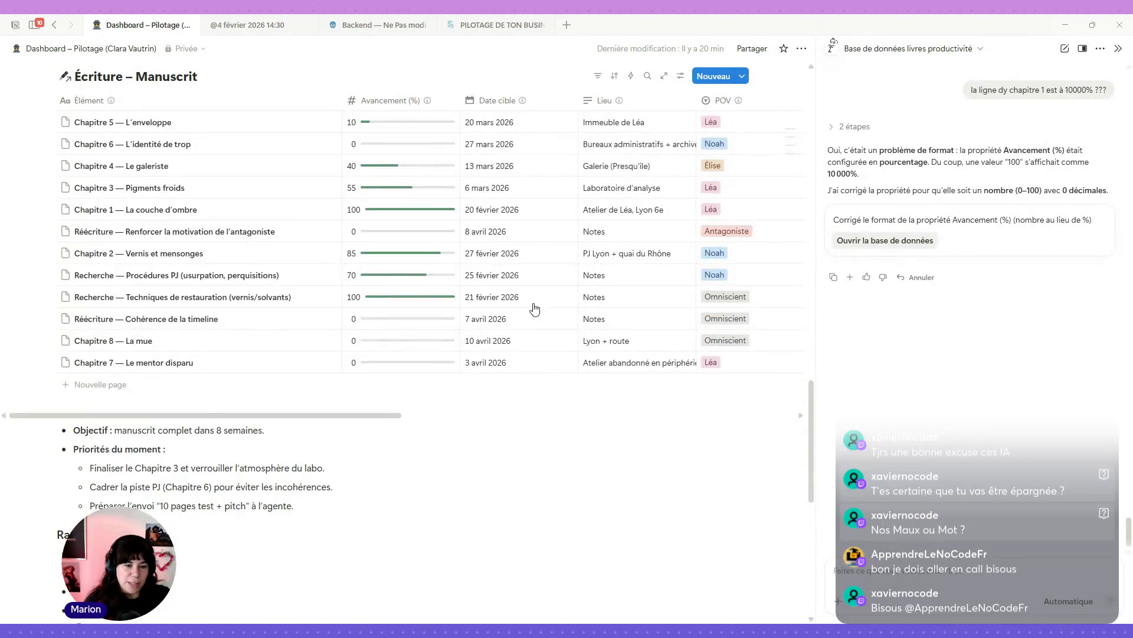
scroll(531, 309, "down", 1)
scroll(514, 364, "down", 1)
scroll(514, 363, "down", 2)
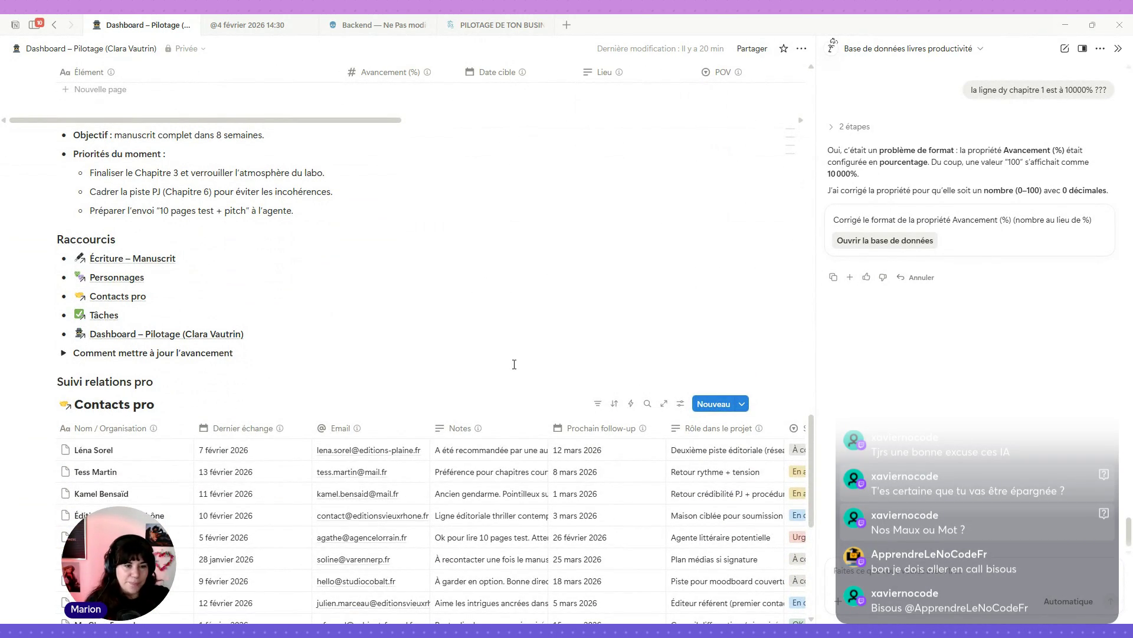
scroll(514, 364, "down", 1)
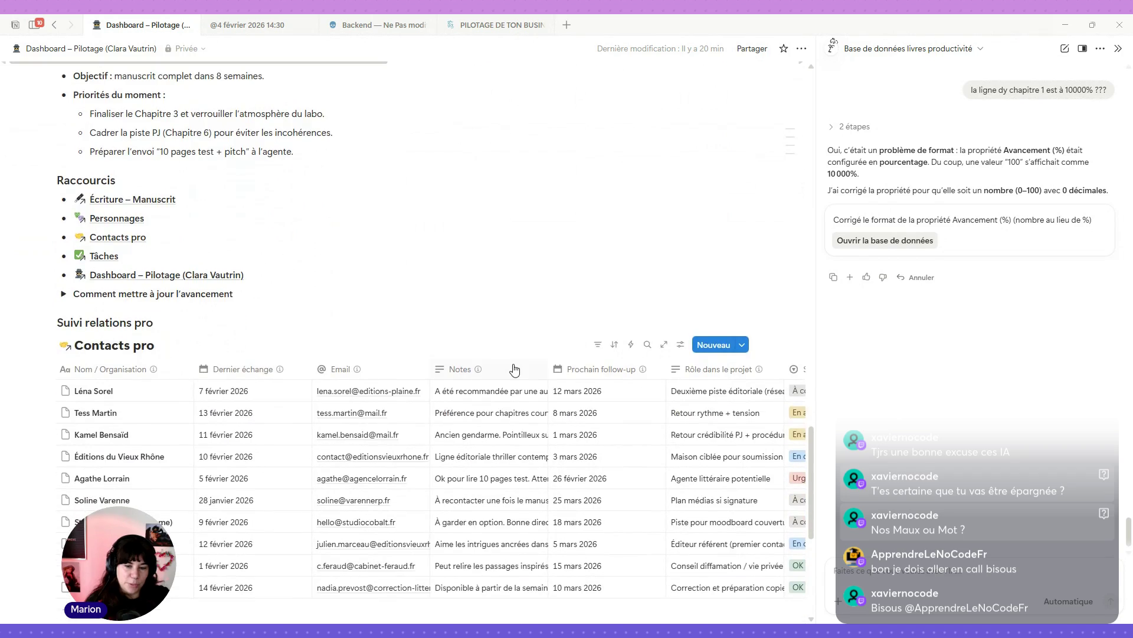
scroll(514, 364, "down", 2)
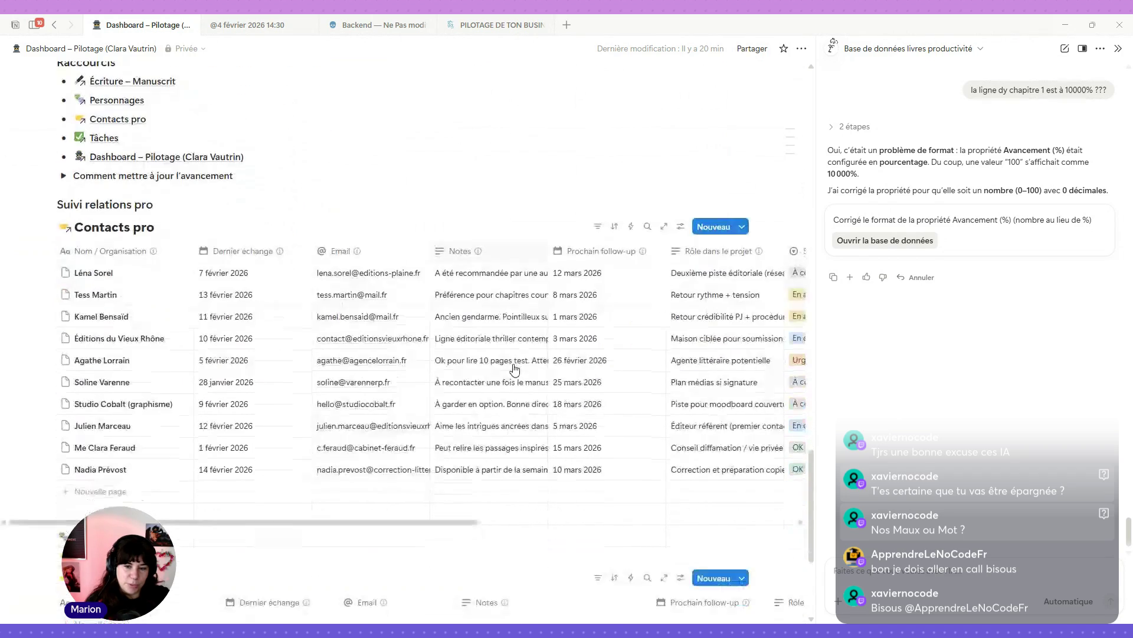
Step: Enable 'Renvoyer le contenu à la ligne' on the Notes column and widen it for readability
left_click(518, 257)
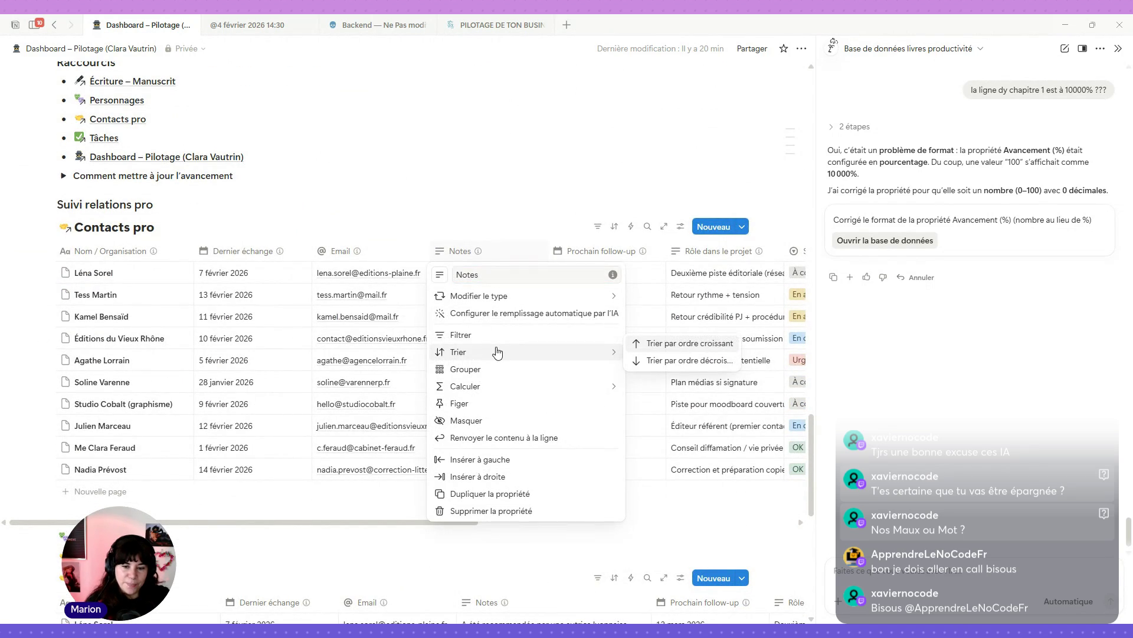
left_click(494, 437)
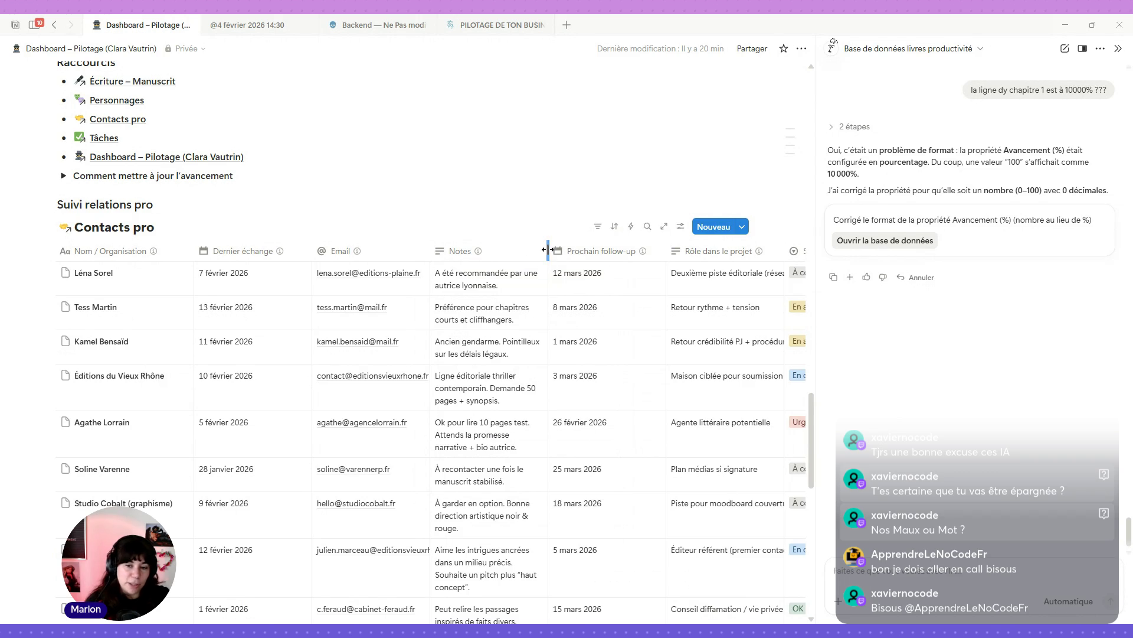
left_click_drag(548, 251, 660, 257)
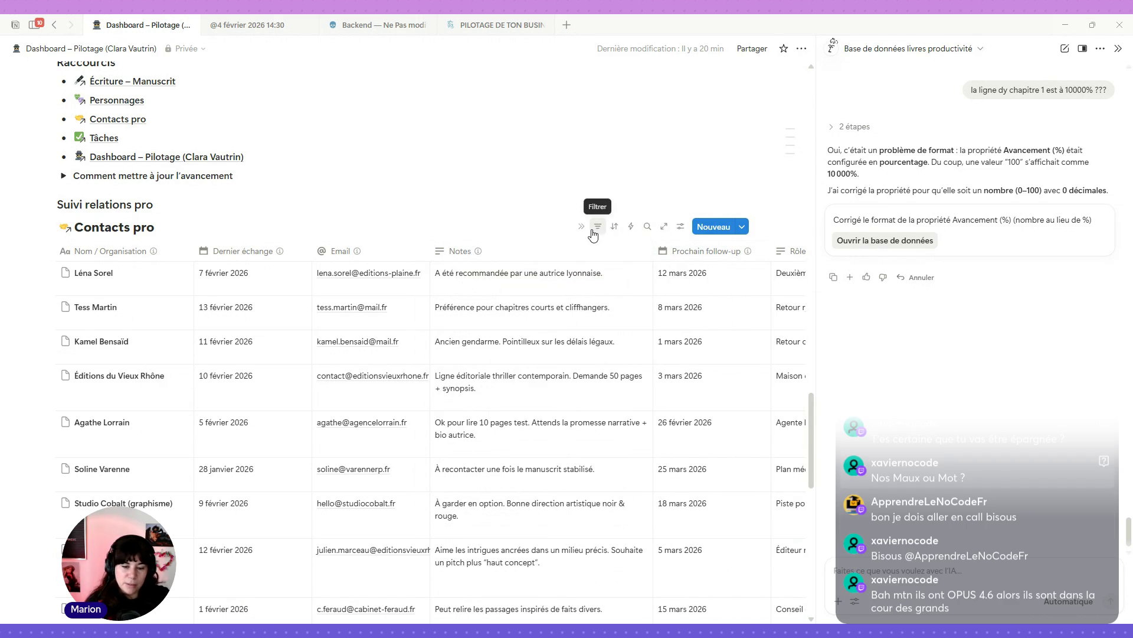
scroll(593, 233, "down", 2)
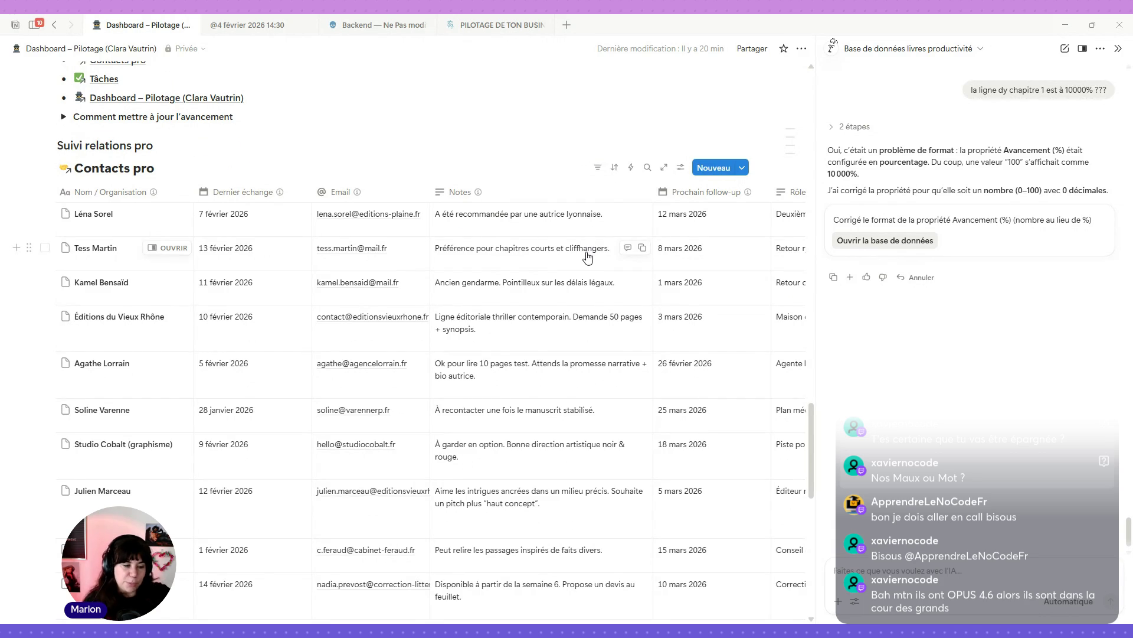
scroll(571, 294, "down", 1)
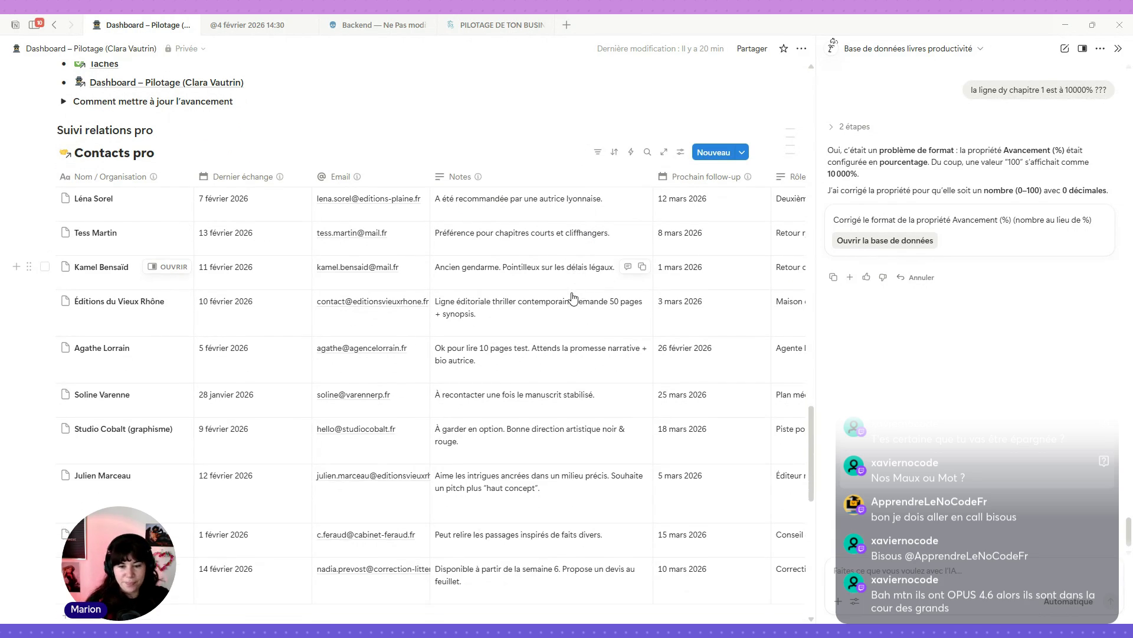
scroll(573, 297, "down", 4)
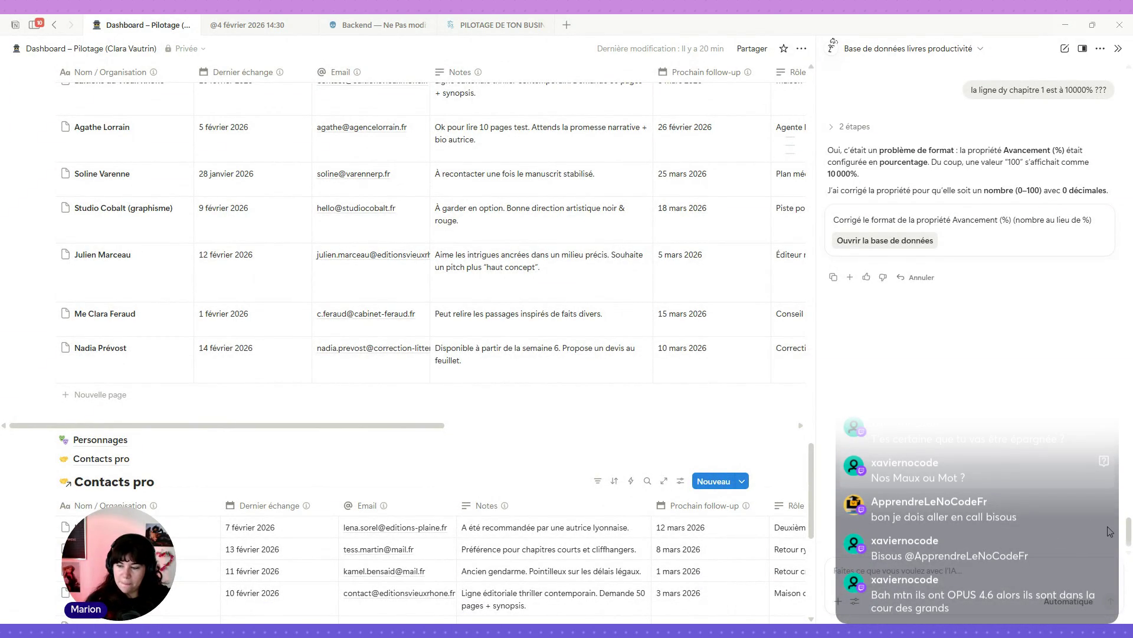
scroll(611, 358, "down", 2)
scroll(593, 361, "down", 2)
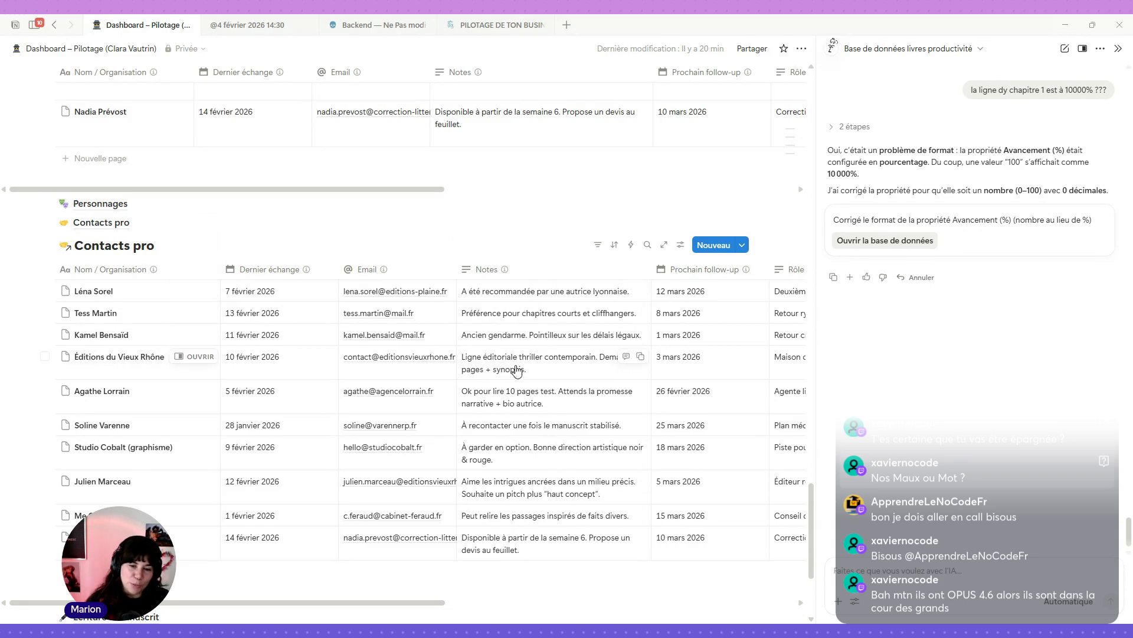
mouse_move(101, 458)
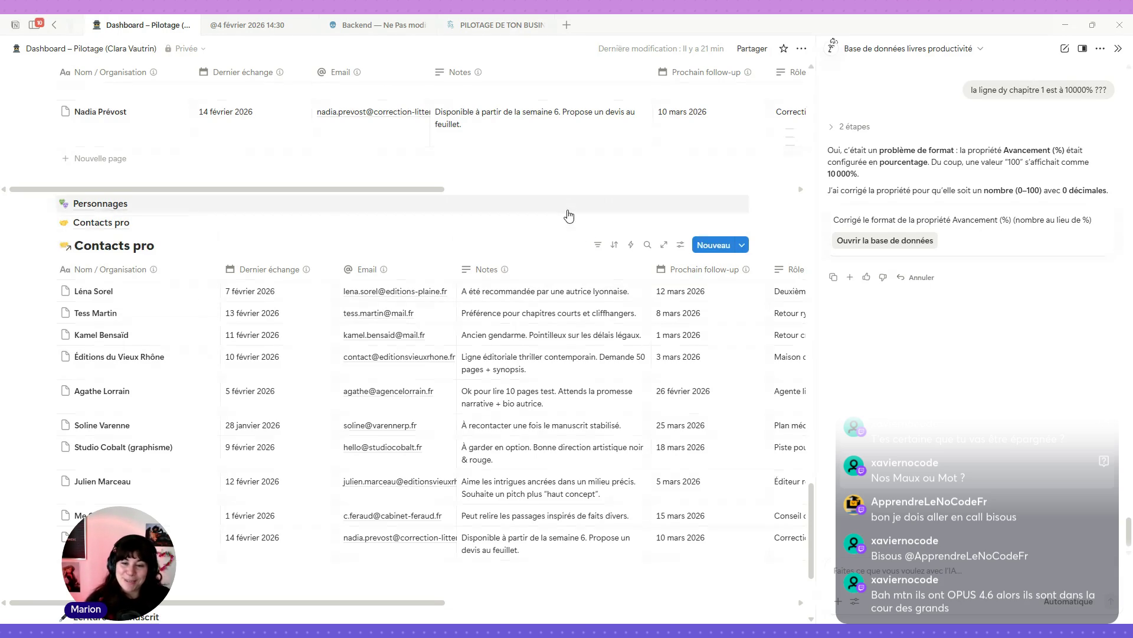
mouse_move(101, 222)
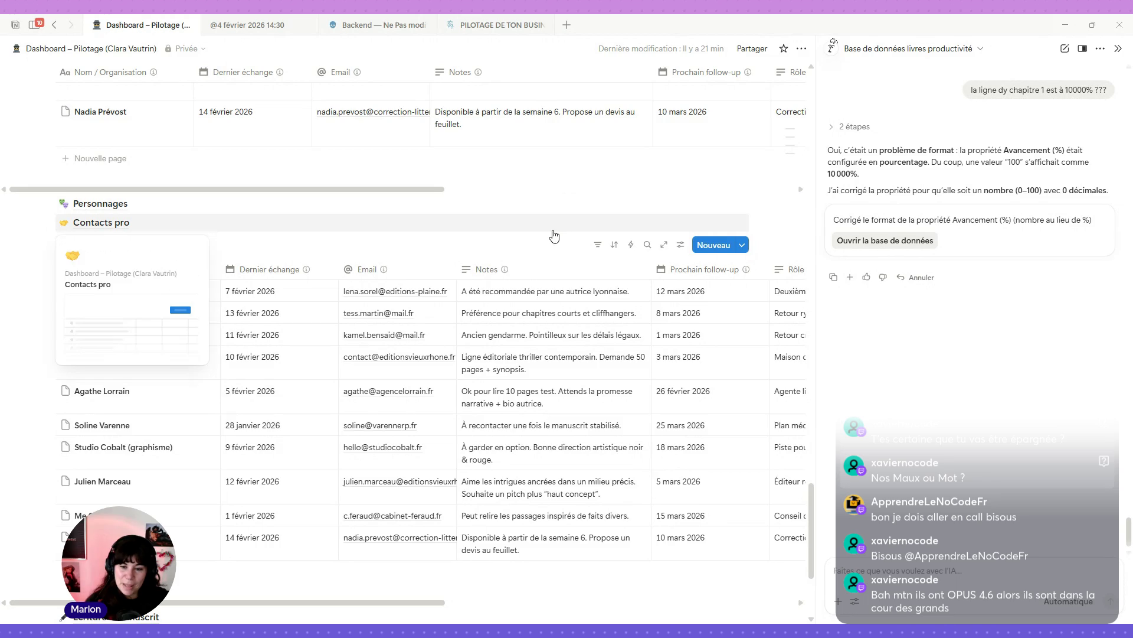
scroll(553, 235, "down", 2)
scroll(553, 235, "down", 3)
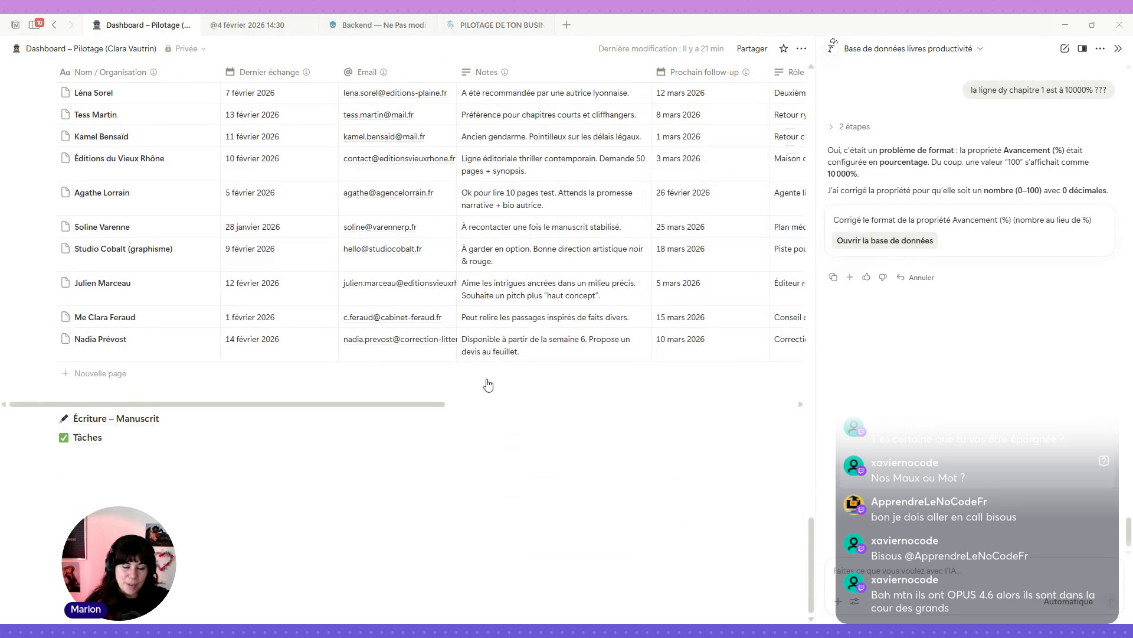
scroll(489, 385, "down", 3)
scroll(490, 385, "down", 3)
scroll(492, 385, "down", 3)
scroll(495, 383, "down", 3)
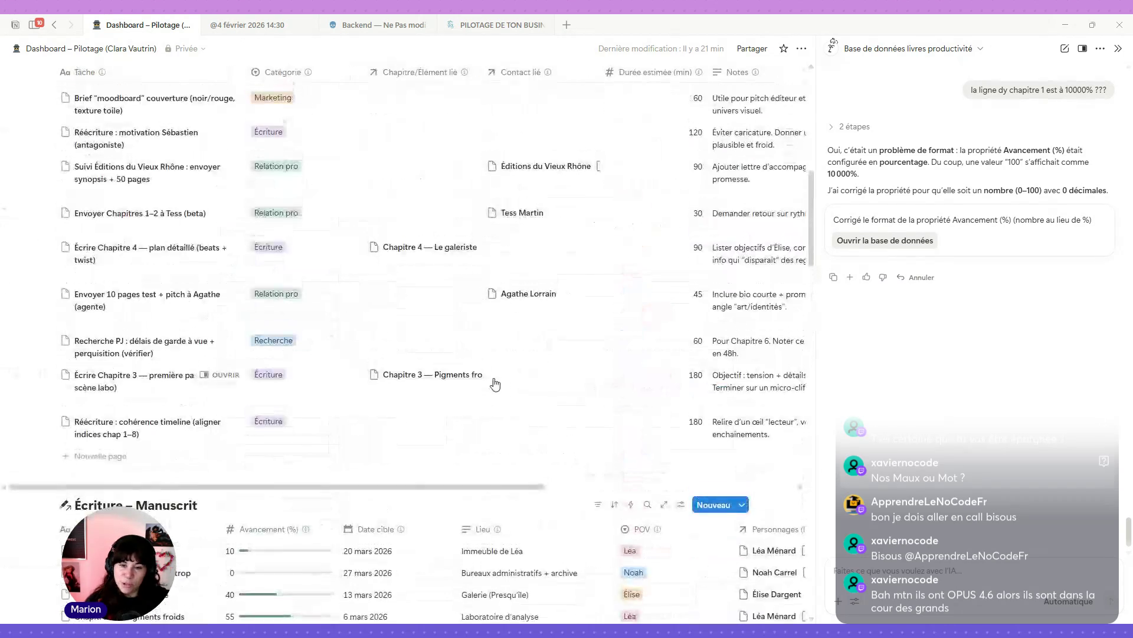
scroll(495, 384, "up", 10)
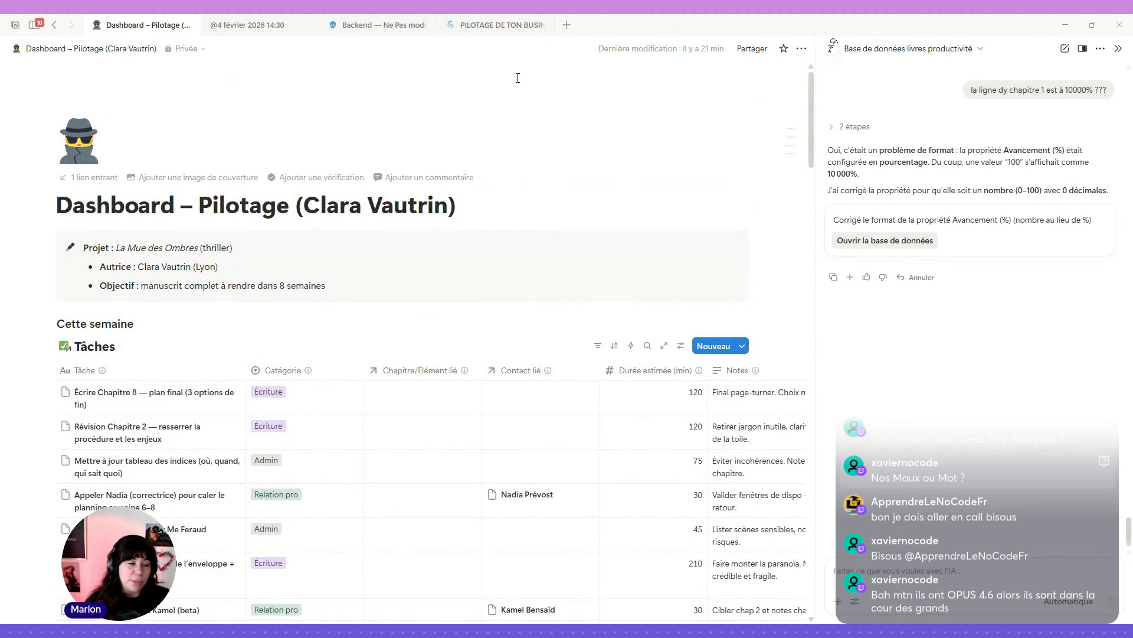